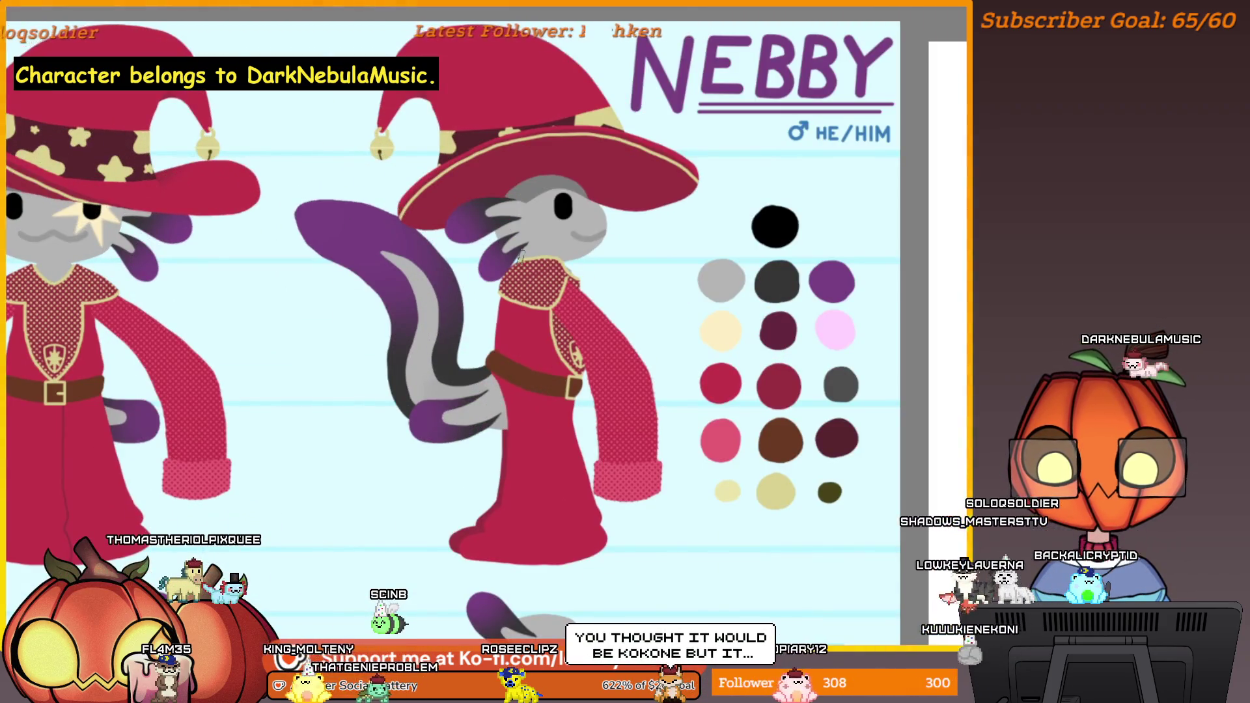
# Zoom out until the blank white canvas and the Nebby reference sheet appear side by side
pyautogui.scroll(1, 615, 282)
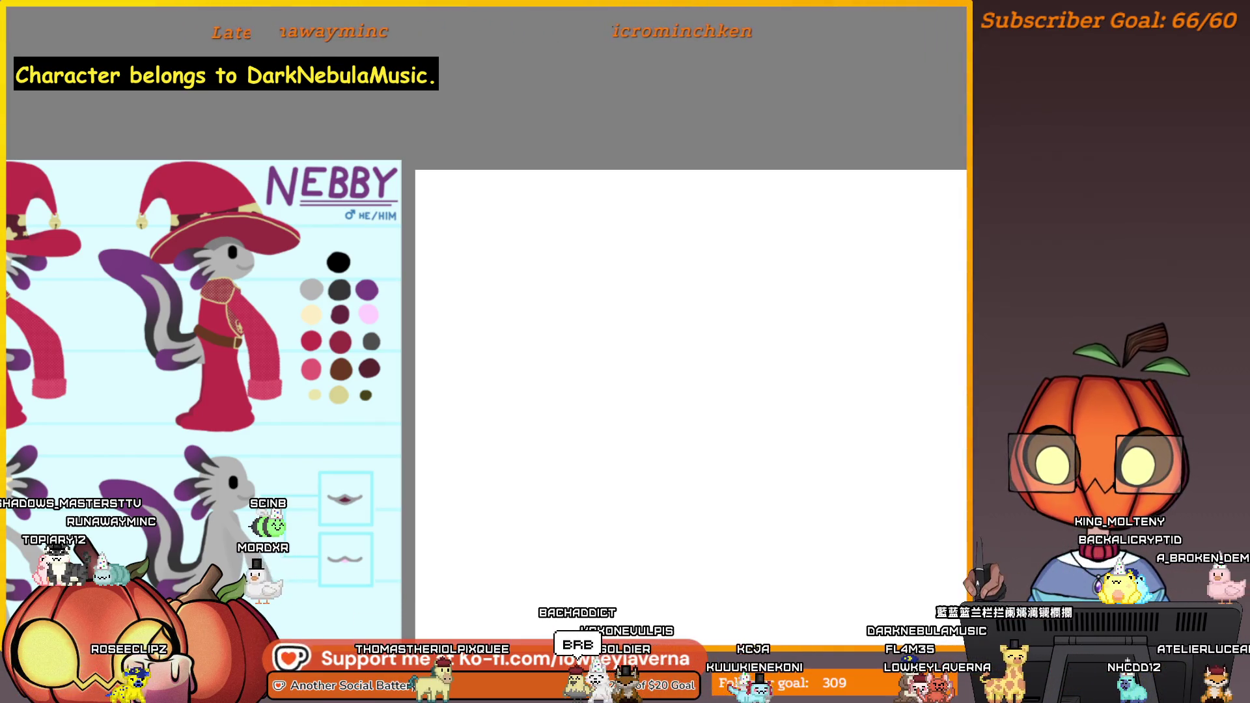
# Create a new custom 2000 × 2000 px, 600 ppi canvas from File > New
pyautogui.hotkey('alt', 'e')
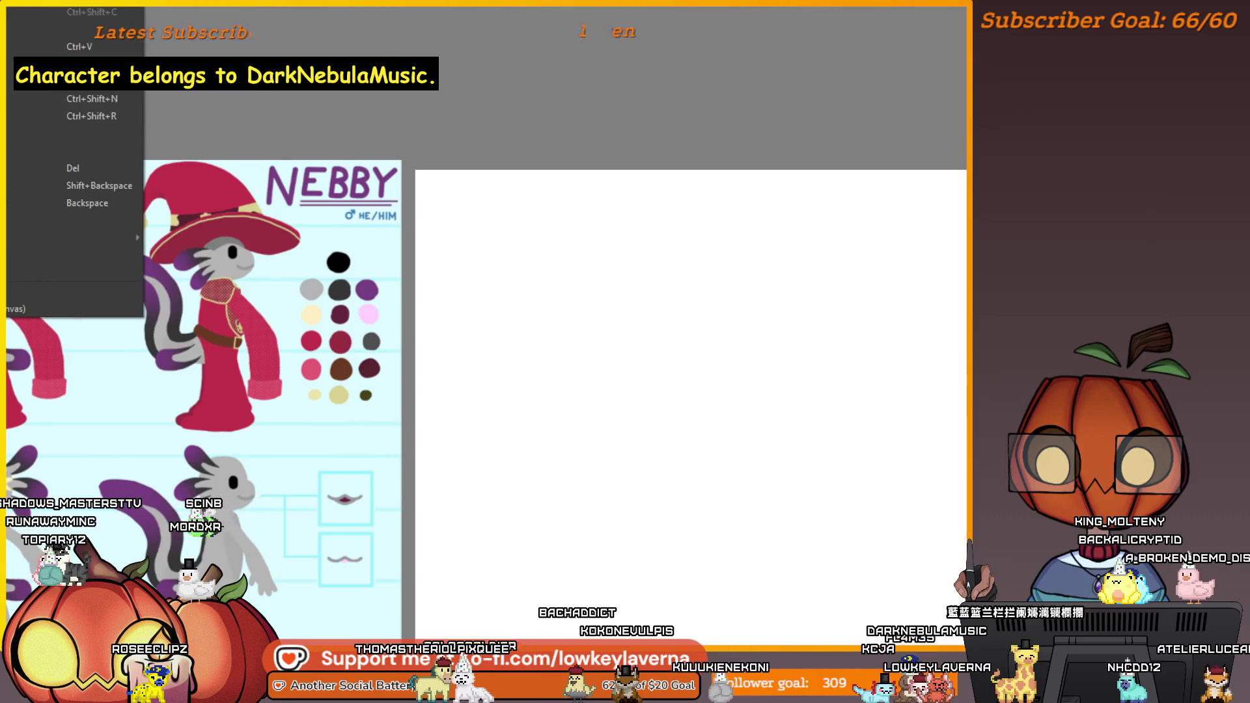
pyautogui.press('Left')
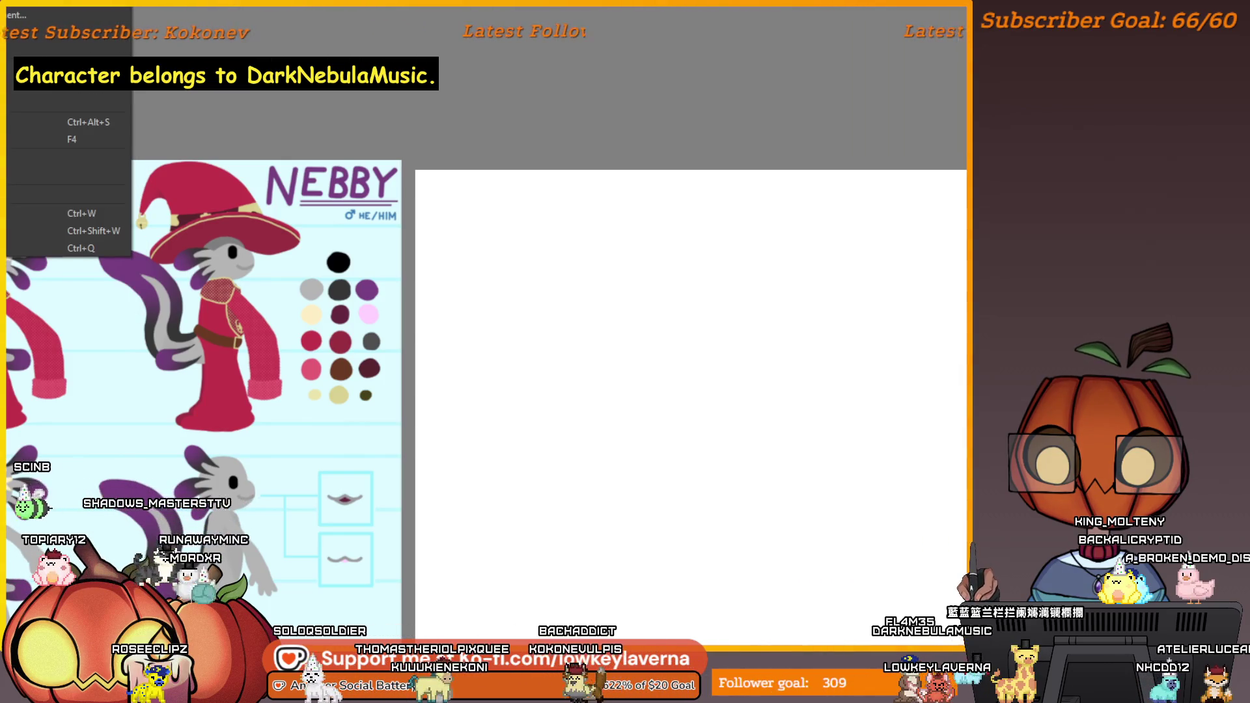
pyautogui.press('Right')
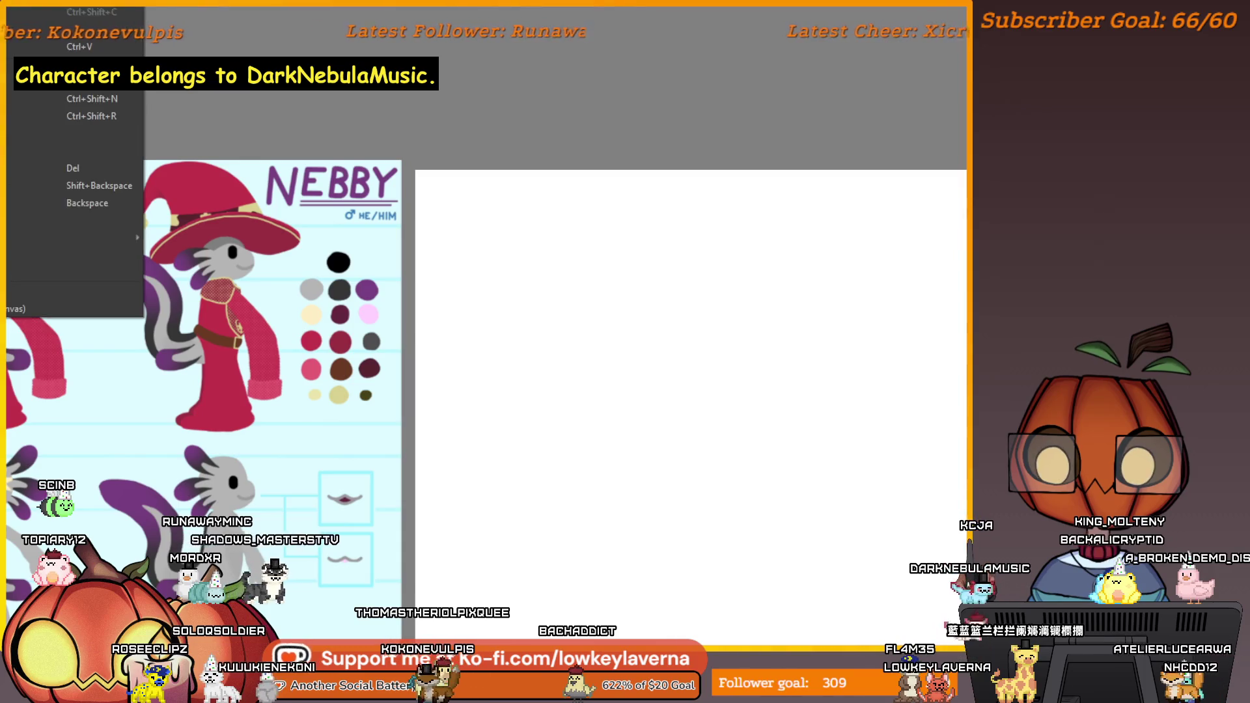
pyautogui.press('Left')
pyautogui.press('Return')
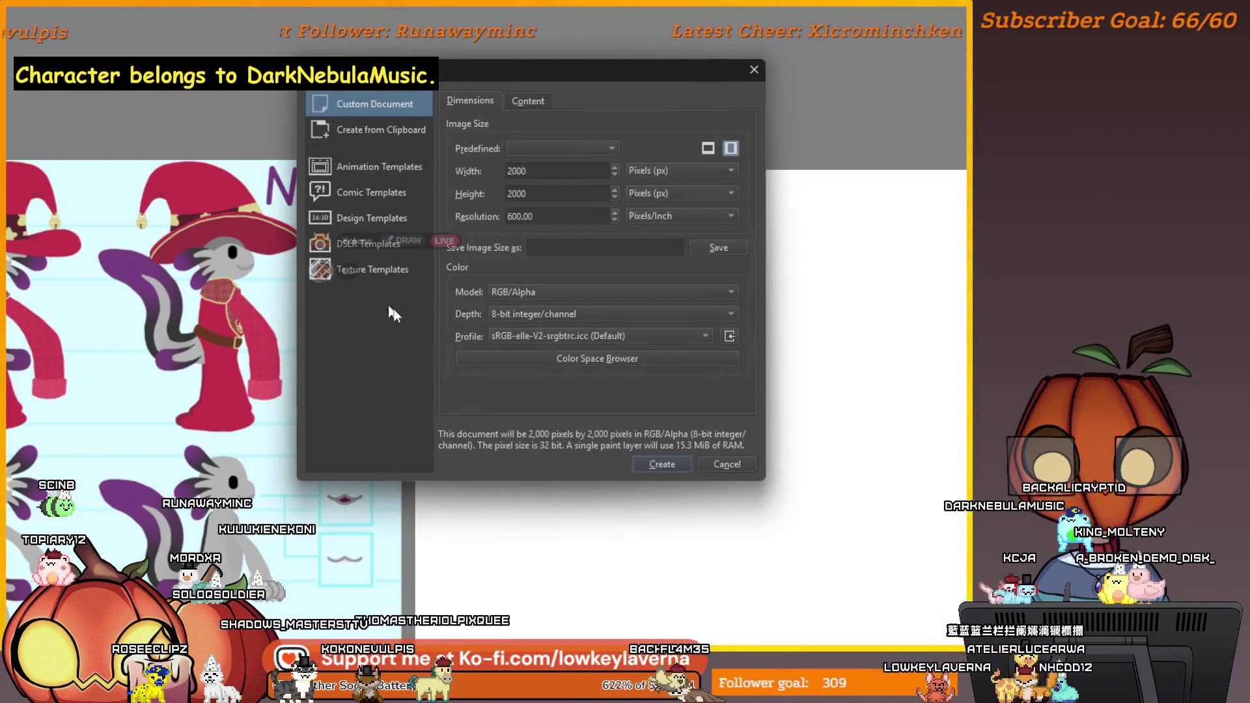
pyautogui.click(674, 464)
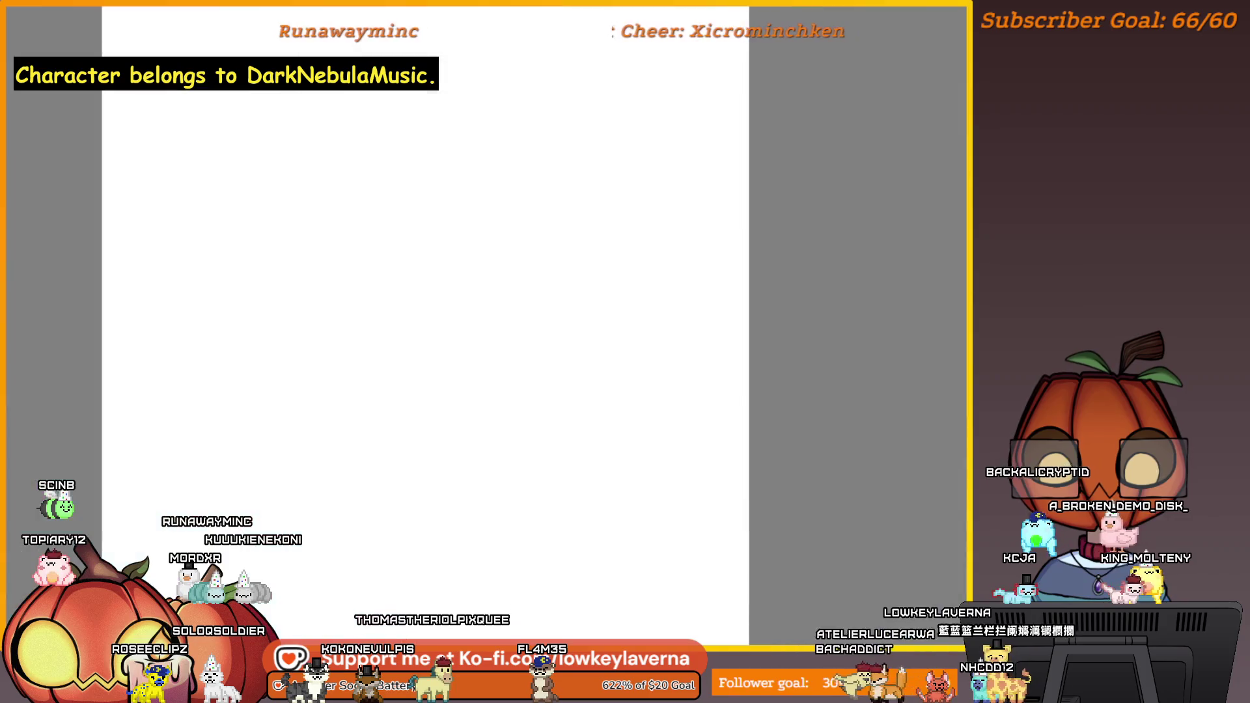
pyautogui.scroll(-2, 508, 246)
pyautogui.scroll(3, 528, 253)
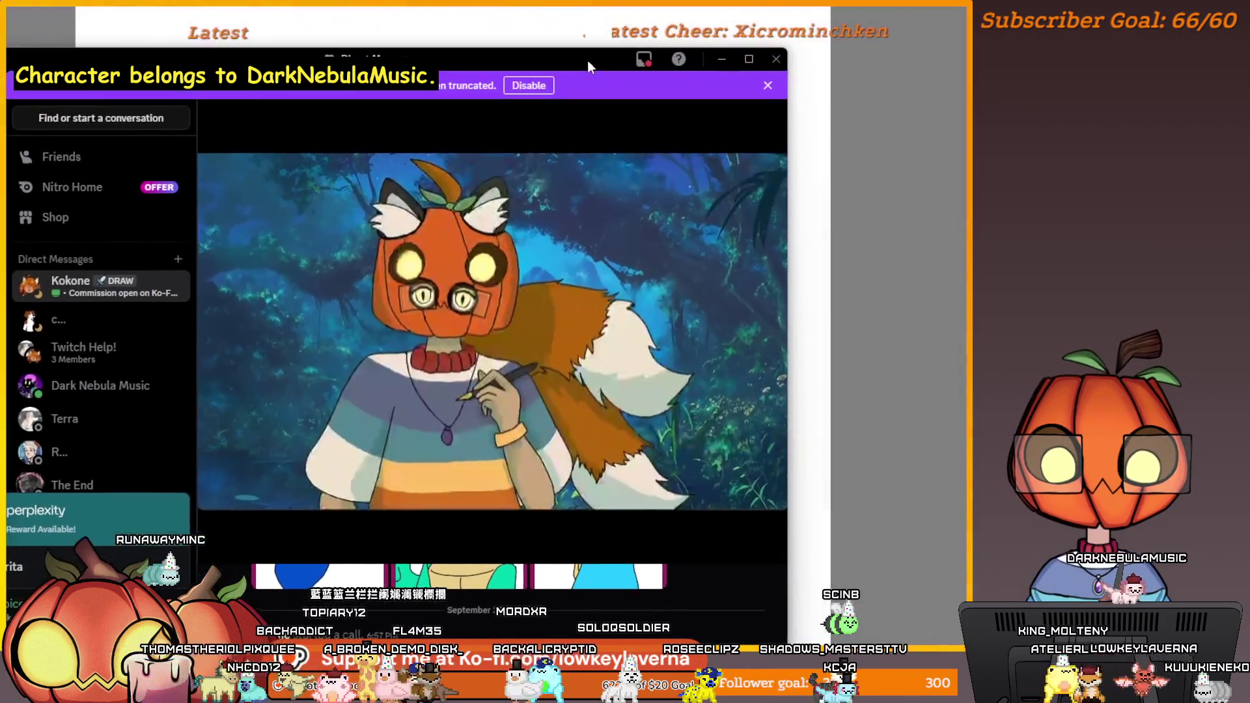
# Shift the Discord stream window to the left, watch the stream, then put Discord away
pyautogui.moveTo(588, 60); pyautogui.dragTo(506, 54)
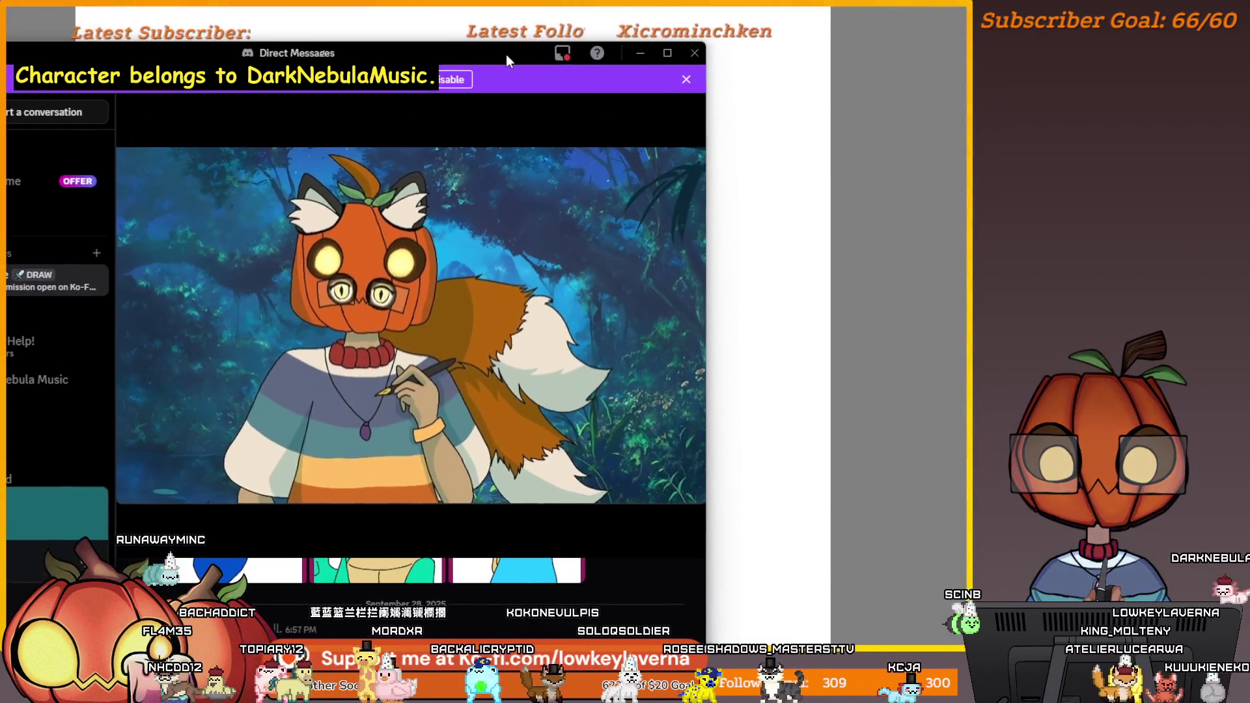
pyautogui.moveTo(290, 401)
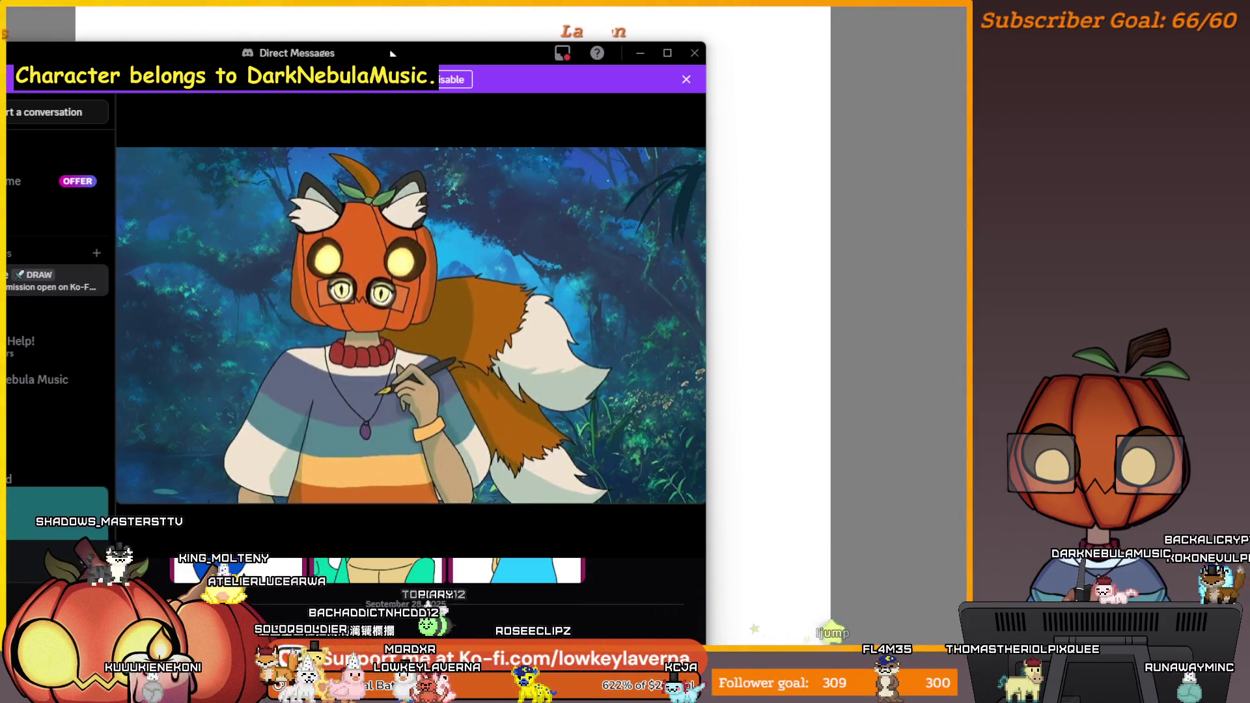
pyautogui.moveTo(499, 263)
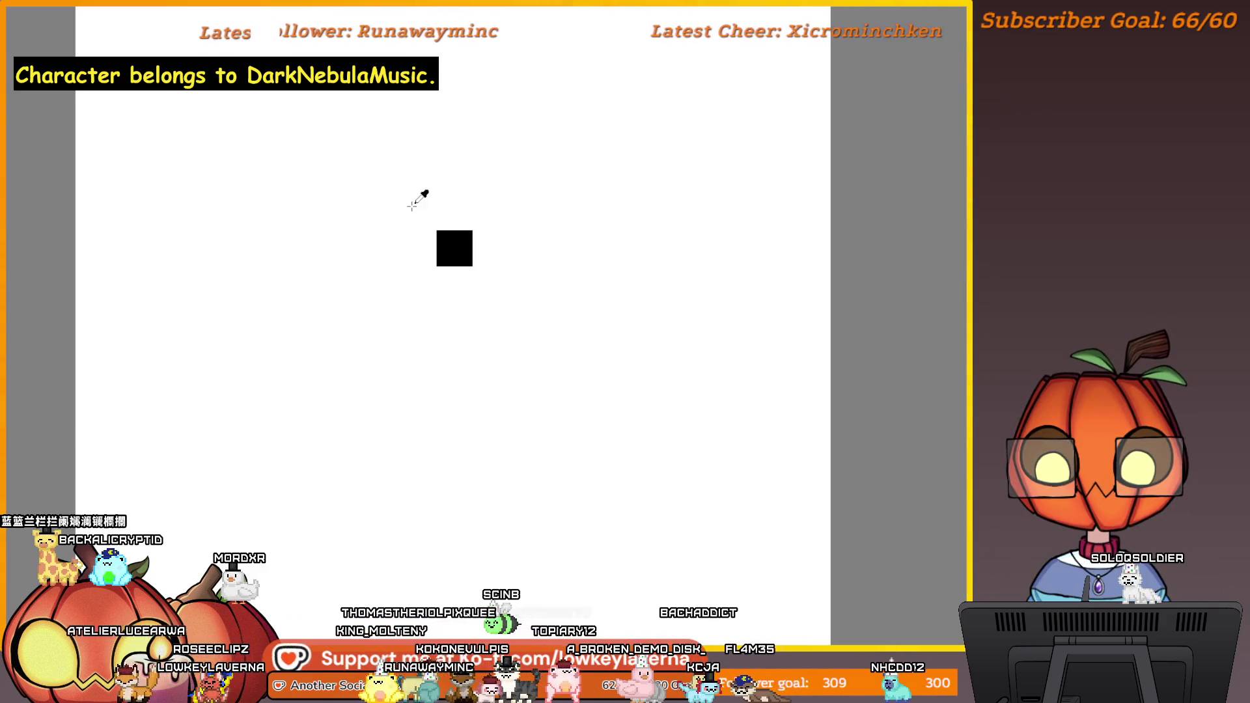
# Paste the attached reference bitmap onto the canvas as Web (sRGB) colour
pyautogui.hotkey('ctrl', 'v')
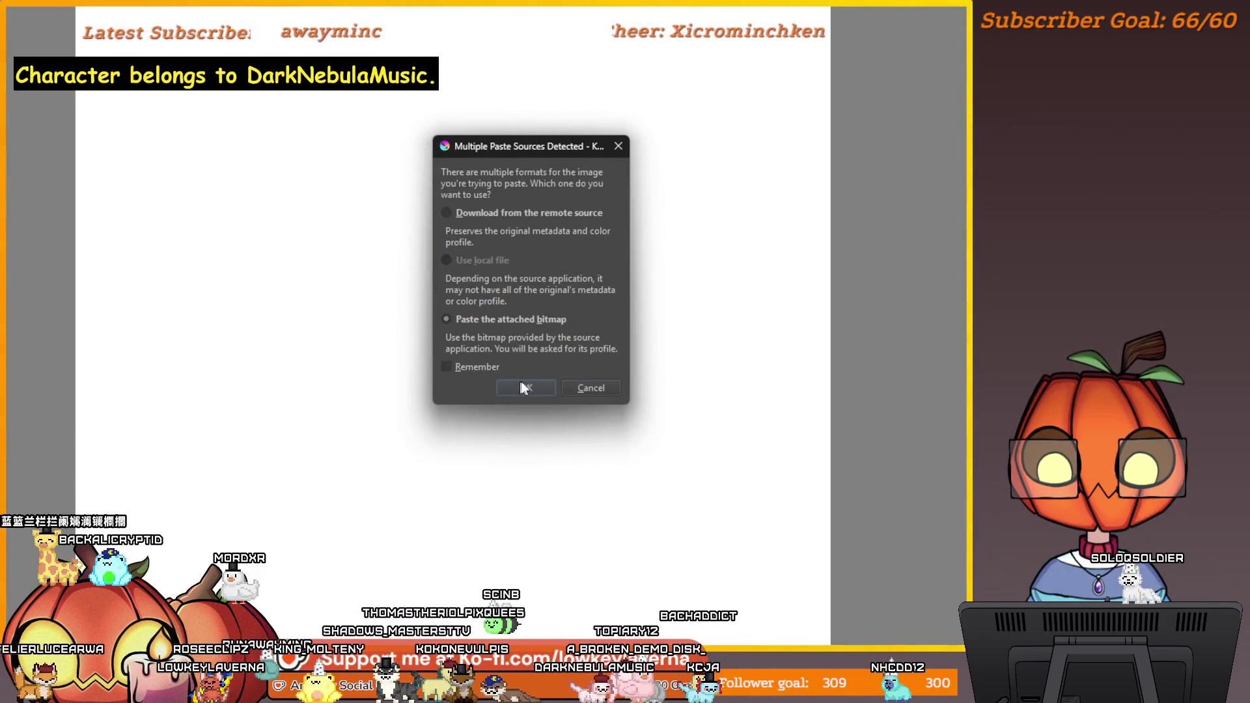
pyautogui.click(538, 387)
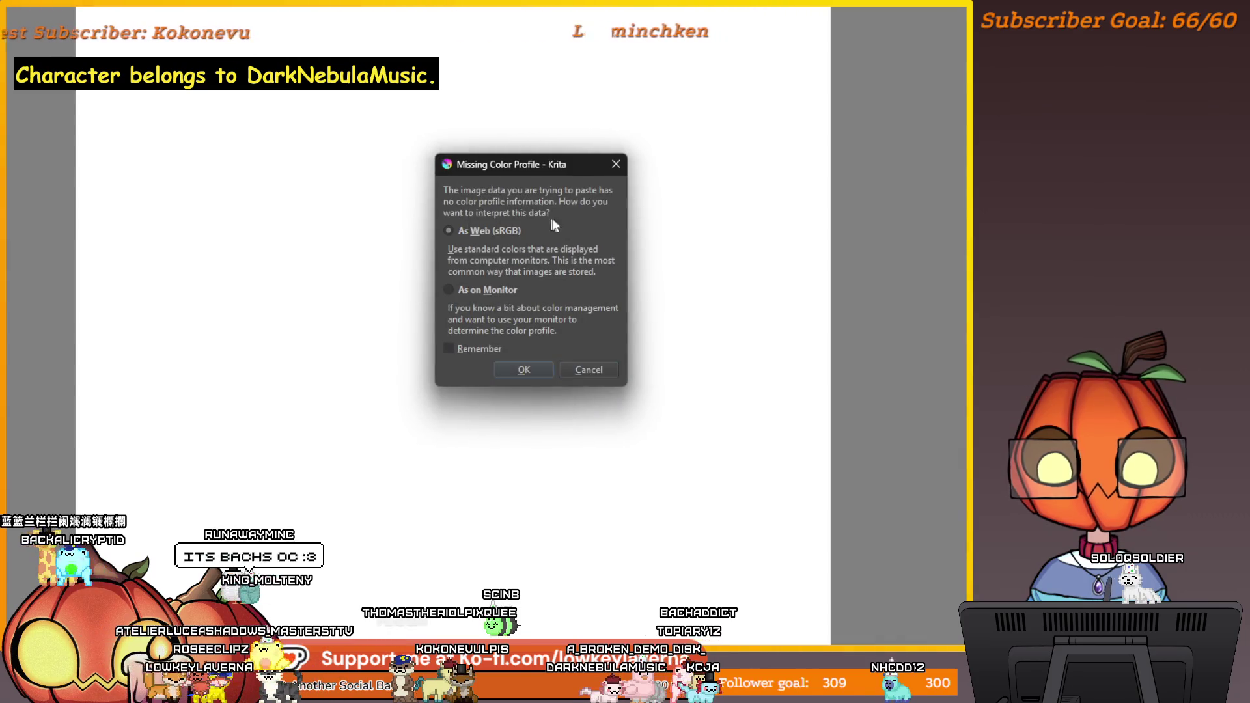
pyautogui.click(524, 370)
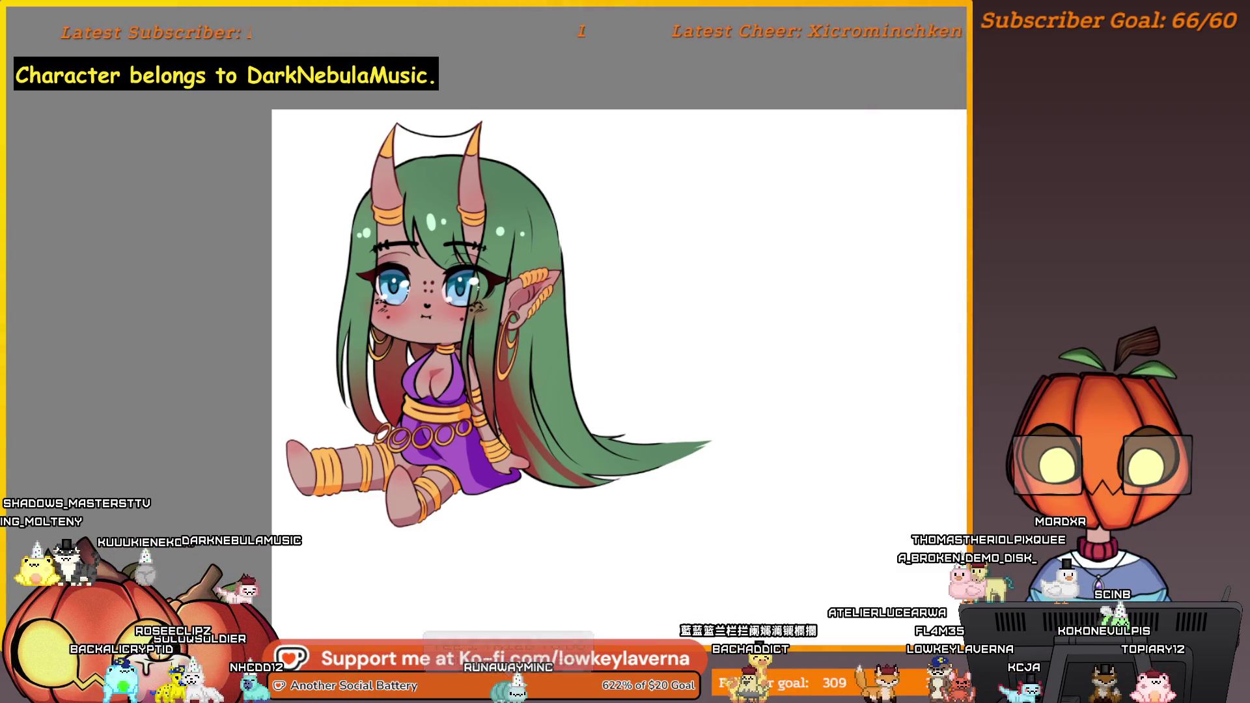
pyautogui.scroll(-2, 688, 405)
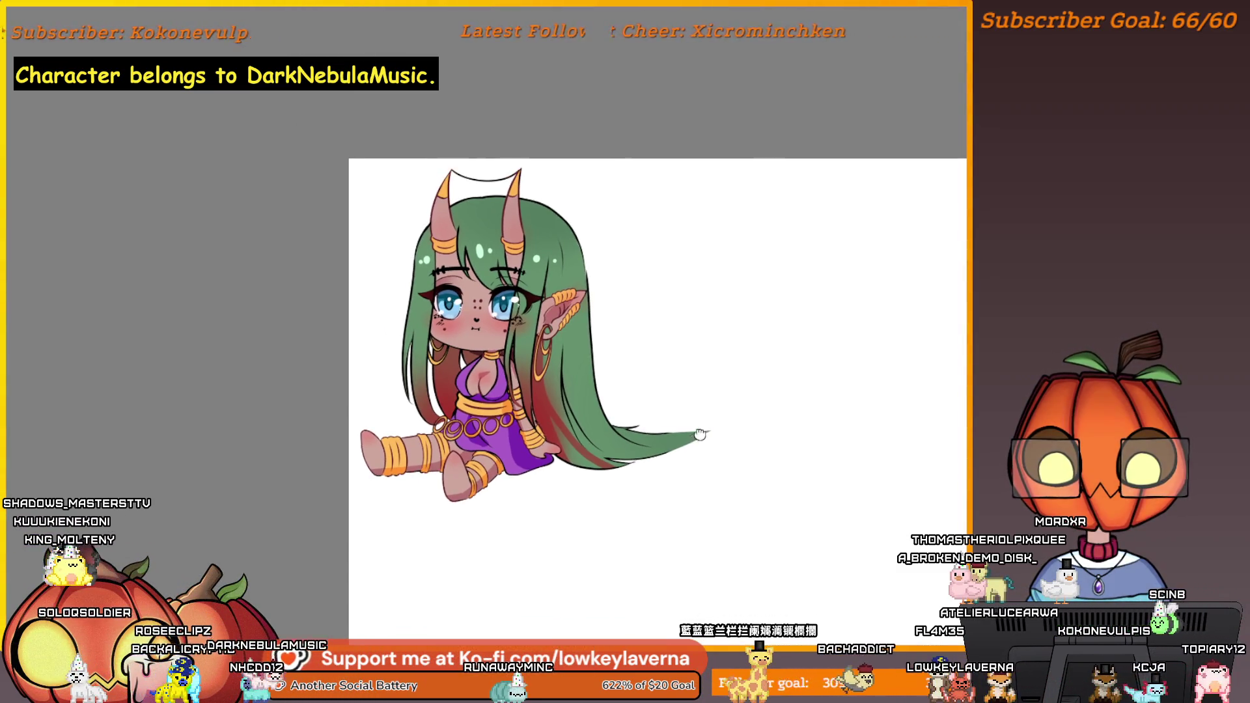
pyautogui.scroll(2, 697, 417)
pyautogui.scroll(-2, 695, 391)
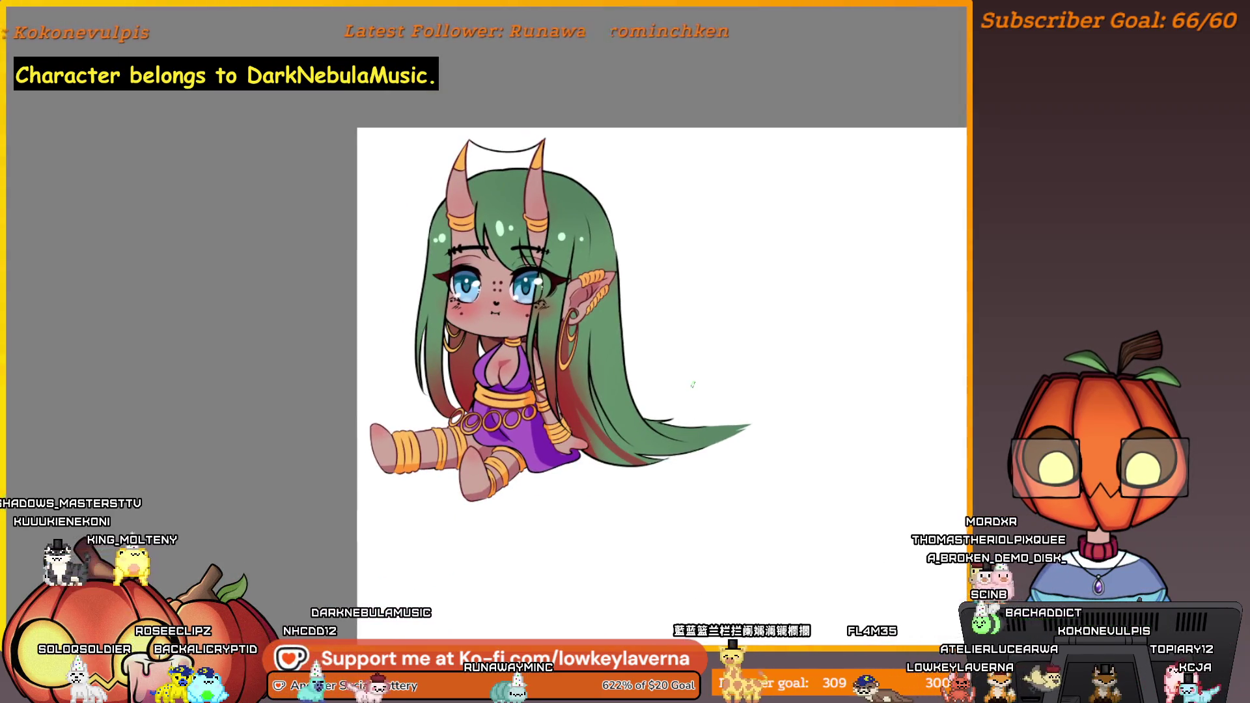
pyautogui.scroll(2, 697, 469)
pyautogui.scroll(-2, 670, 463)
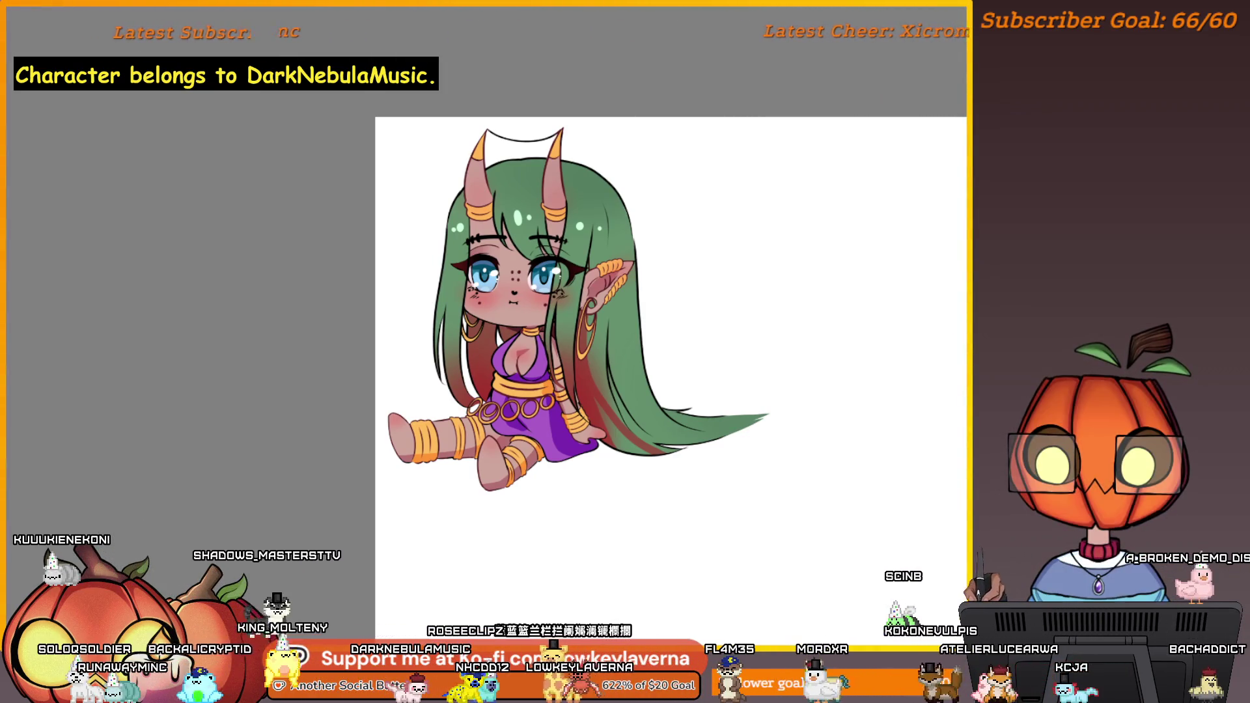
# Add a text box below the character with the viewer's username, coloured red
pyautogui.moveTo(411, 503); pyautogui.dragTo(793, 645)
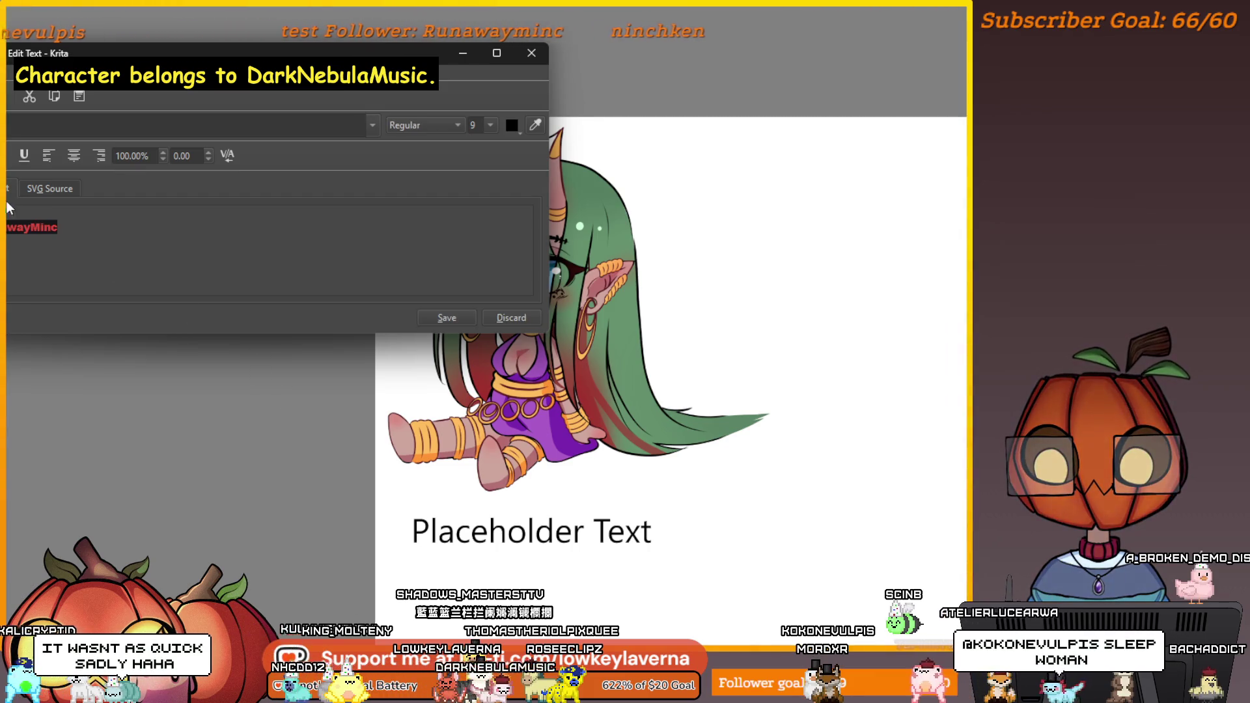
pyautogui.click(449, 319)
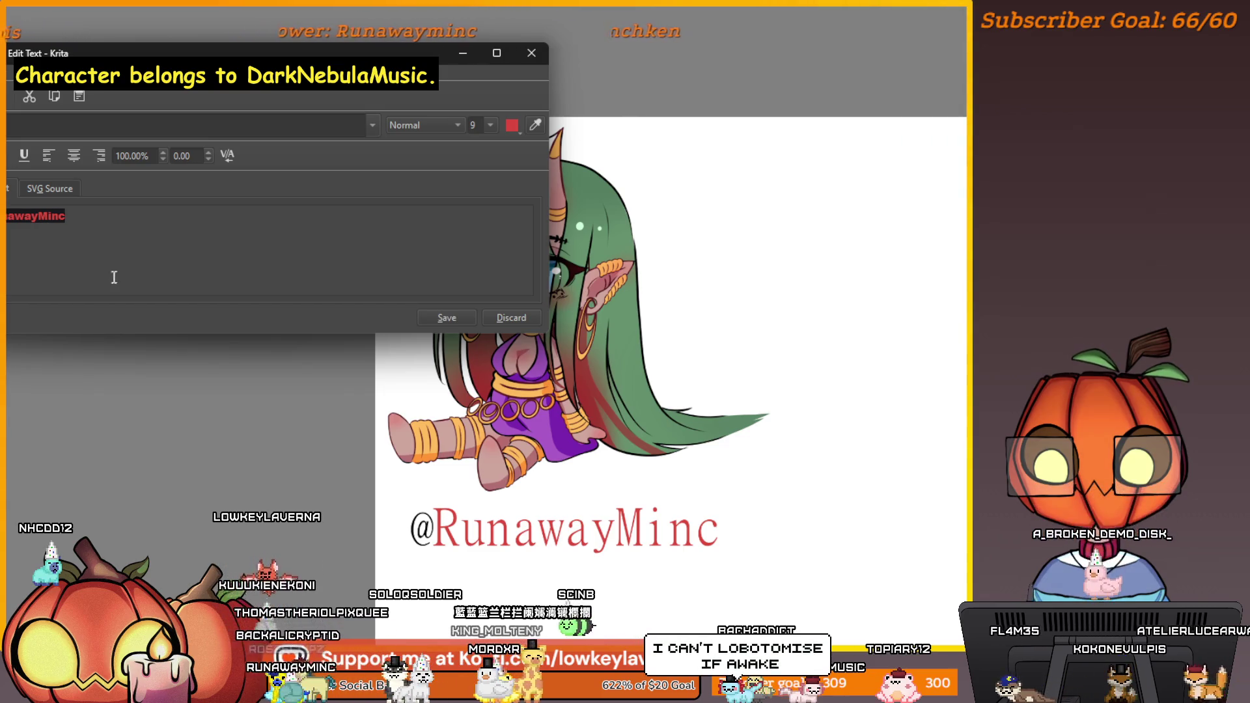
pyautogui.click(440, 319)
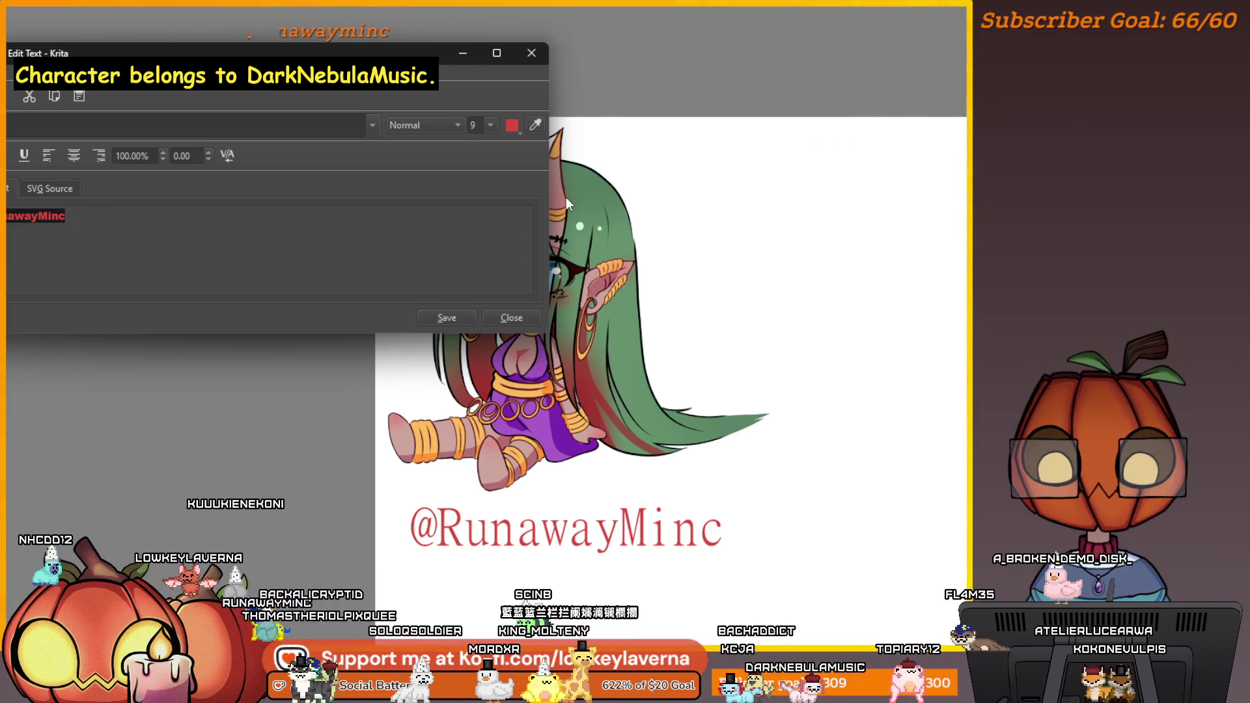
pyautogui.click(512, 318)
pyautogui.click(710, 537)
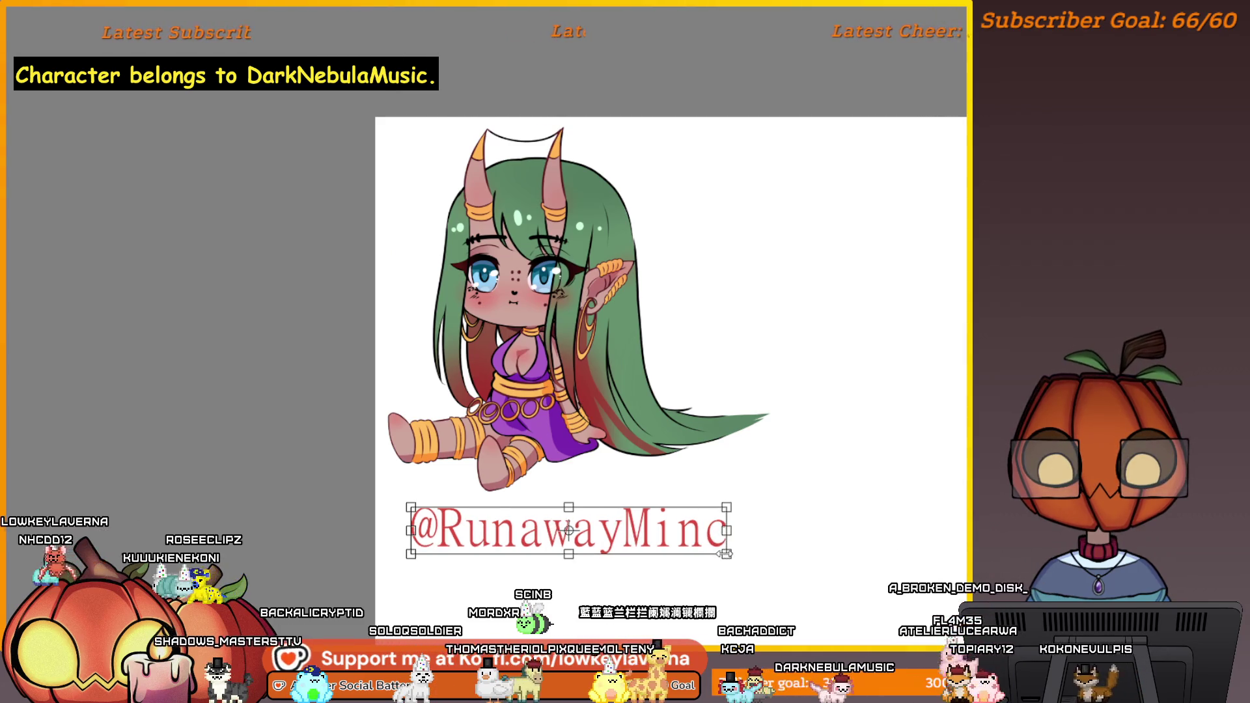
# Scale down the red username text and move it up and left beneath the character
pyautogui.moveTo(725, 554); pyautogui.dragTo(628, 513)
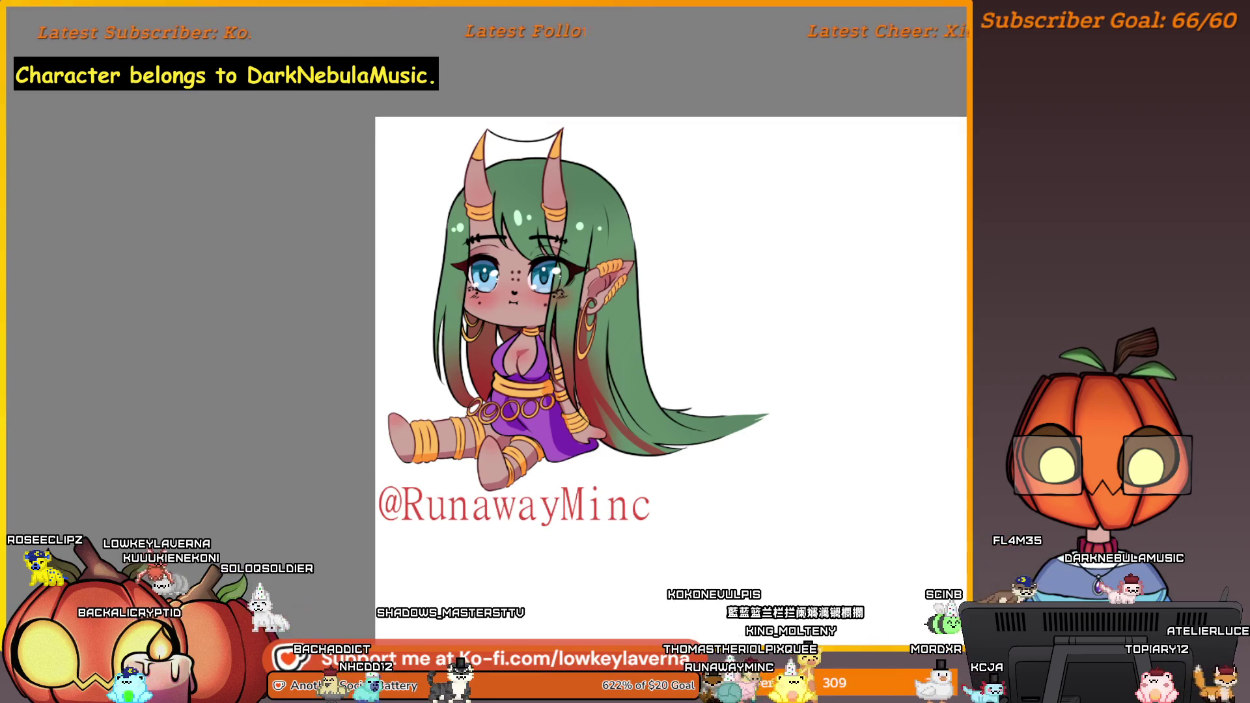
pyautogui.scroll(2, 721, 500)
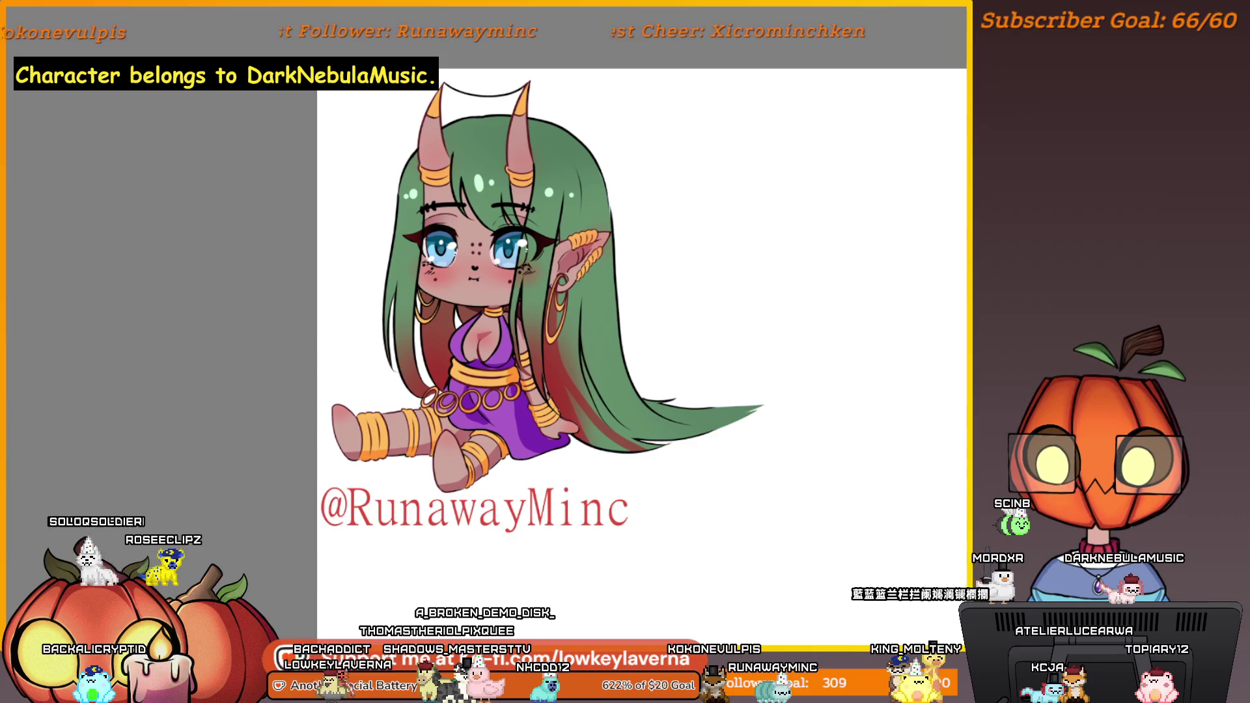
pyautogui.scroll(3, 717, 499)
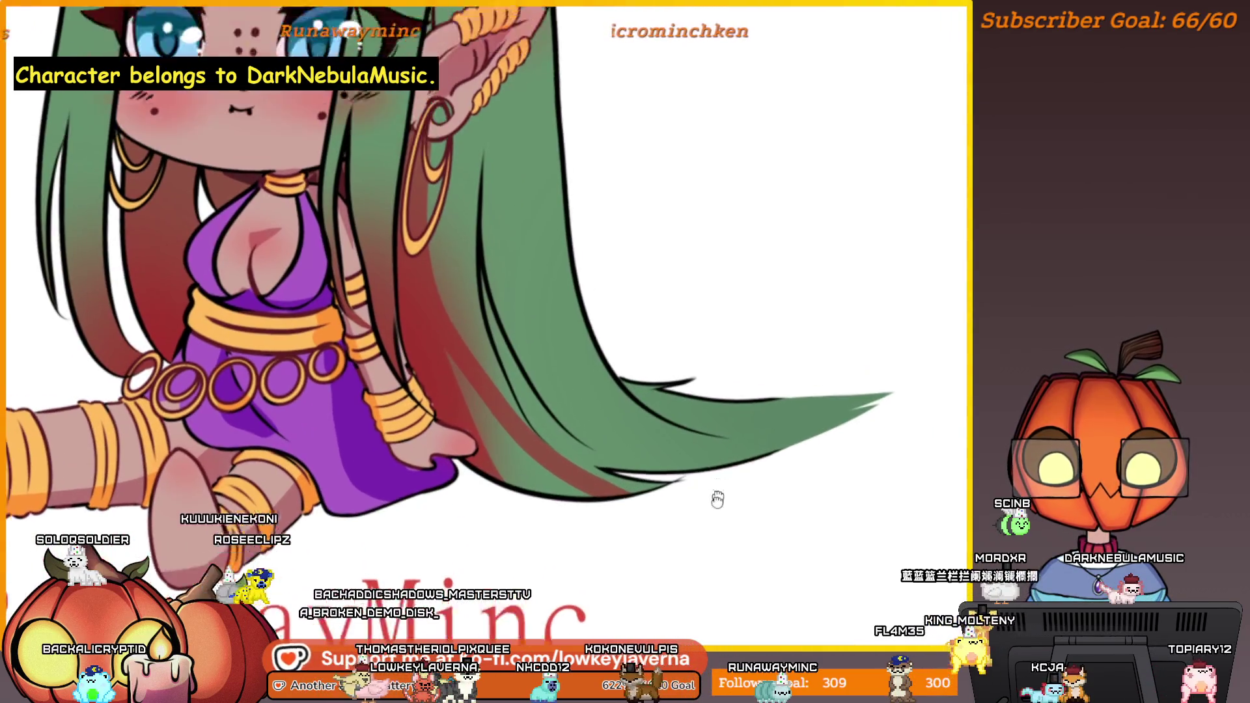
pyautogui.scroll(-5, 717, 499)
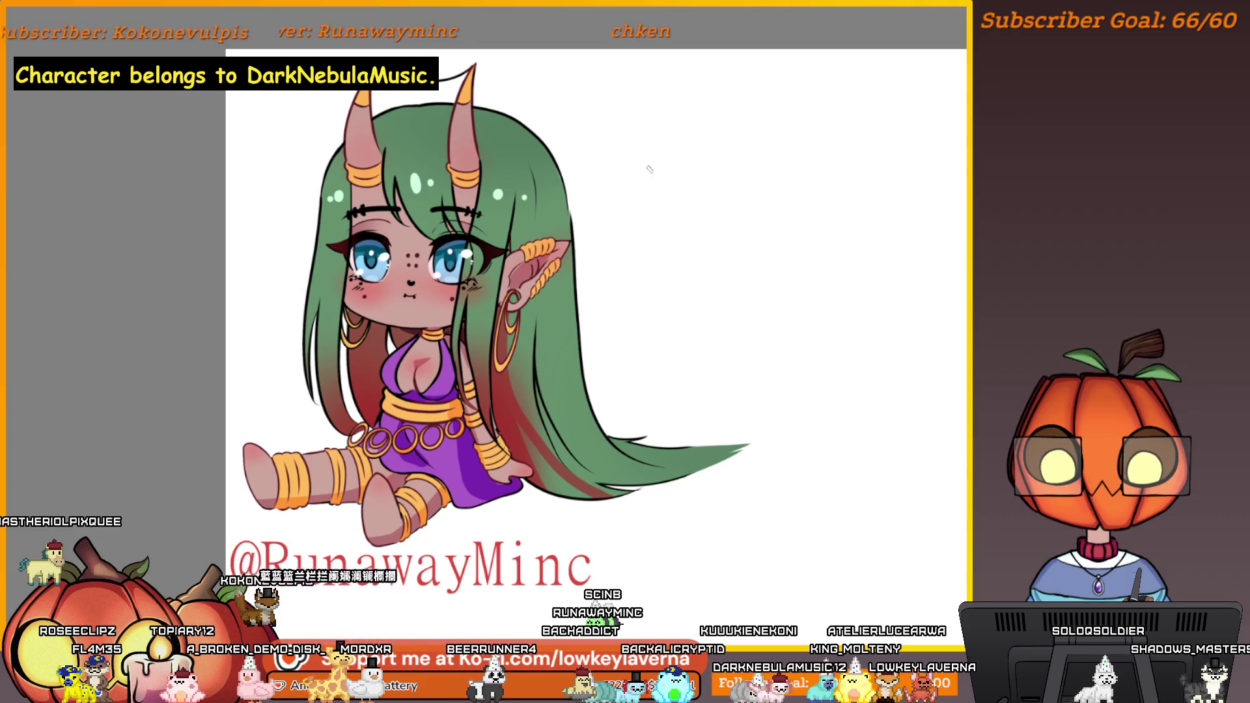
pyautogui.moveTo(619, 233); pyautogui.dragTo(625, 236)
pyautogui.scroll(3, 625, 236)
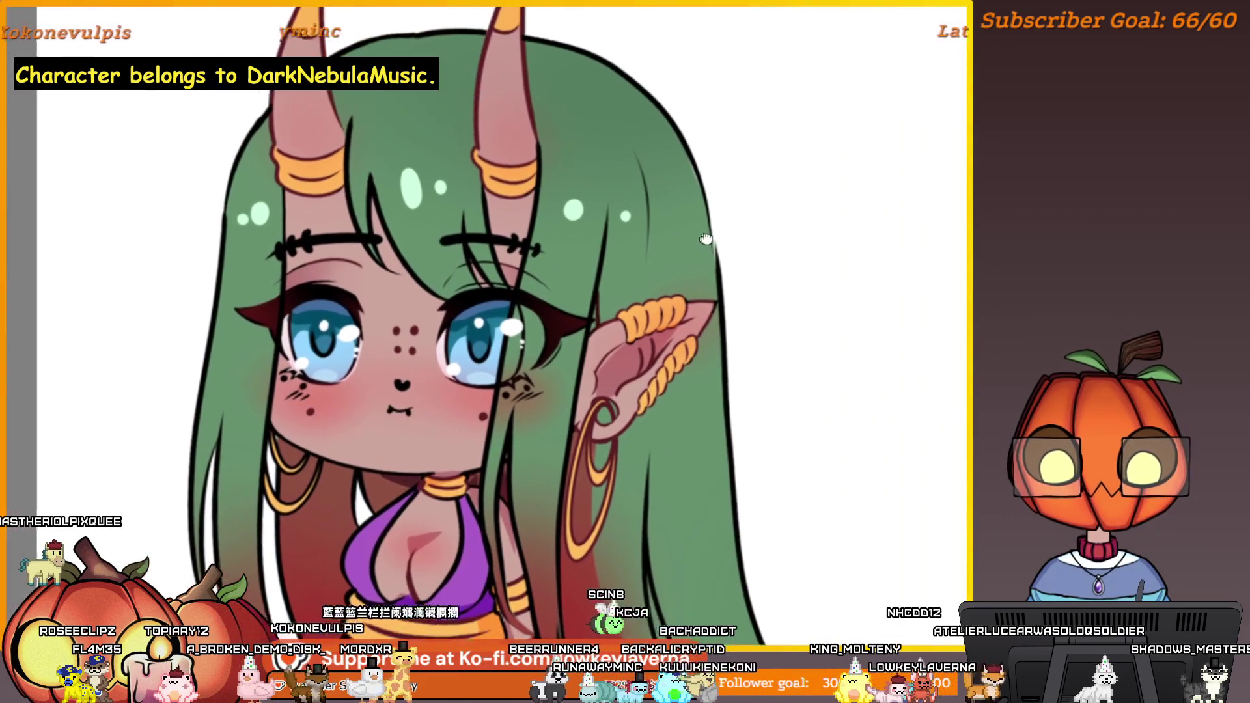
pyautogui.hscroll(5, 890, 271)
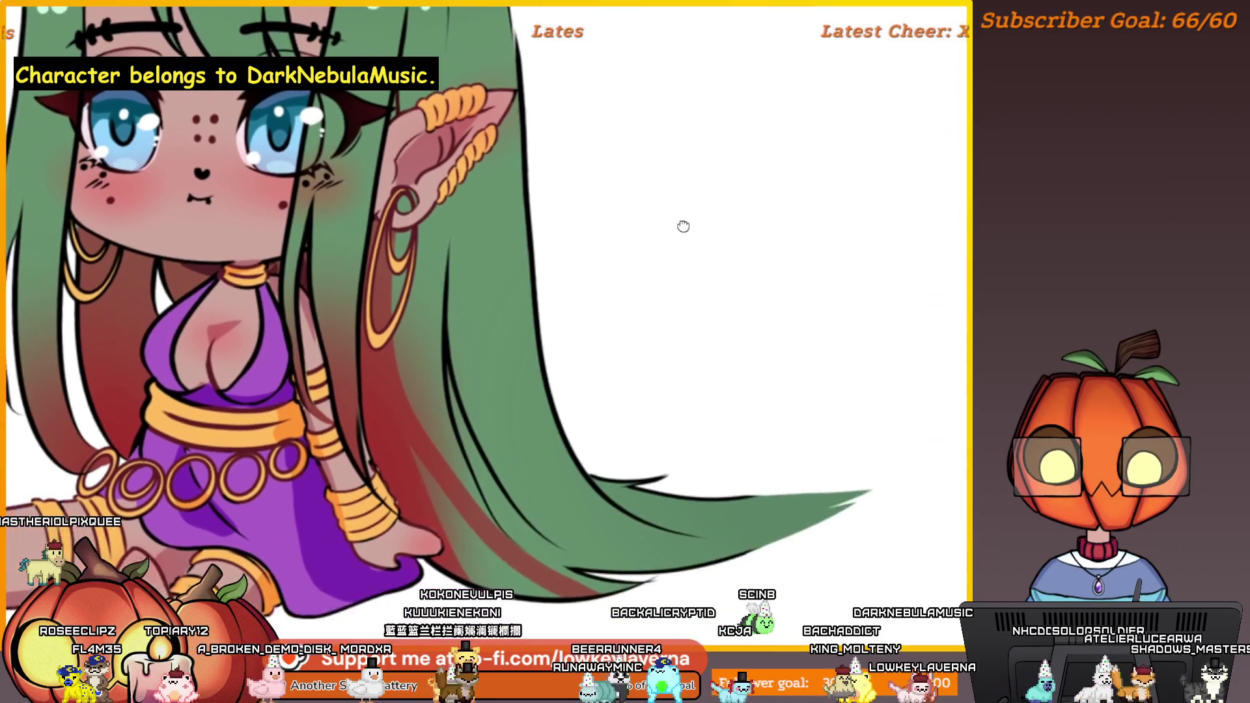
pyautogui.scroll(5, 887, 282)
pyautogui.hscroll(-5, 888, 282)
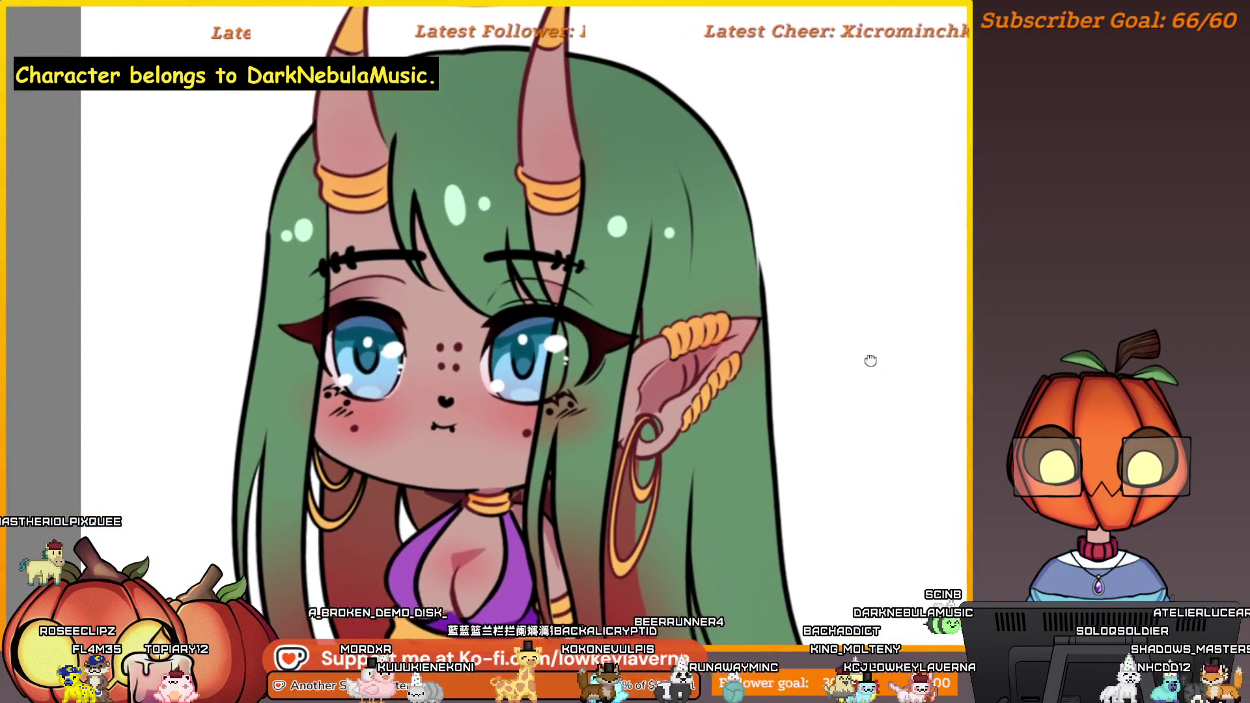
pyautogui.scroll(-5, 864, 382)
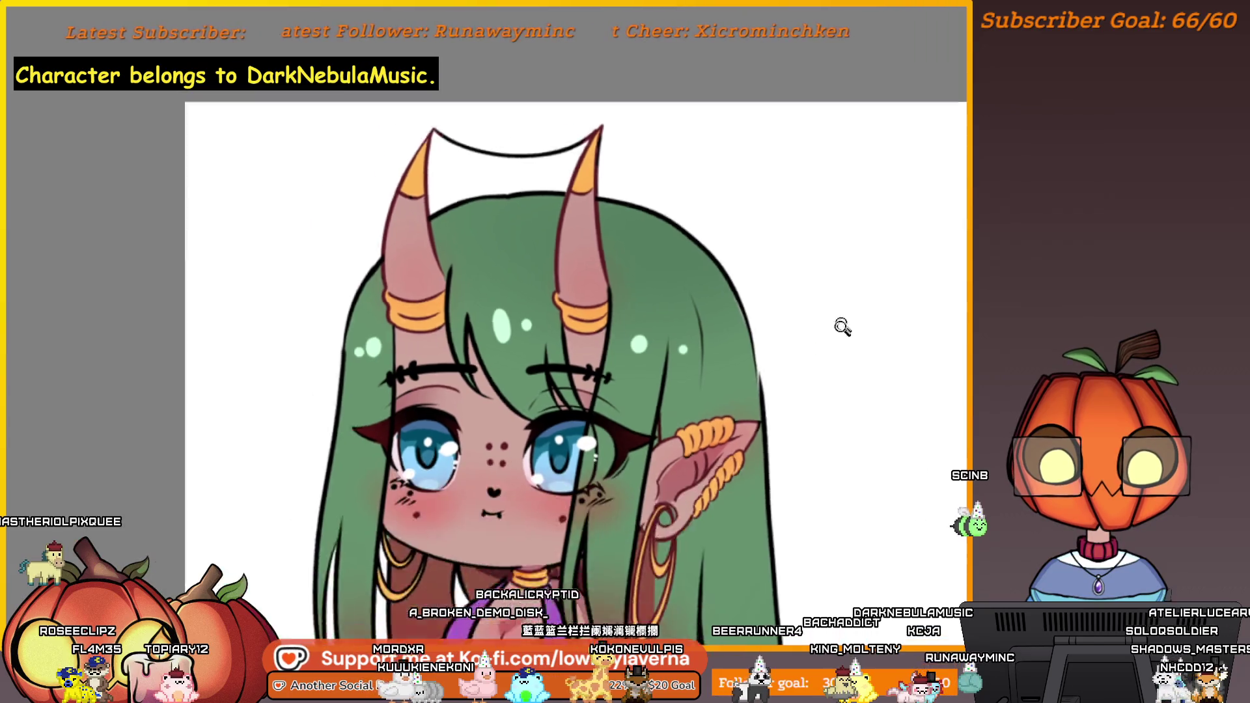
pyautogui.scroll(-3, 843, 327)
pyautogui.moveTo(918, 433); pyautogui.dragTo(749, 265)
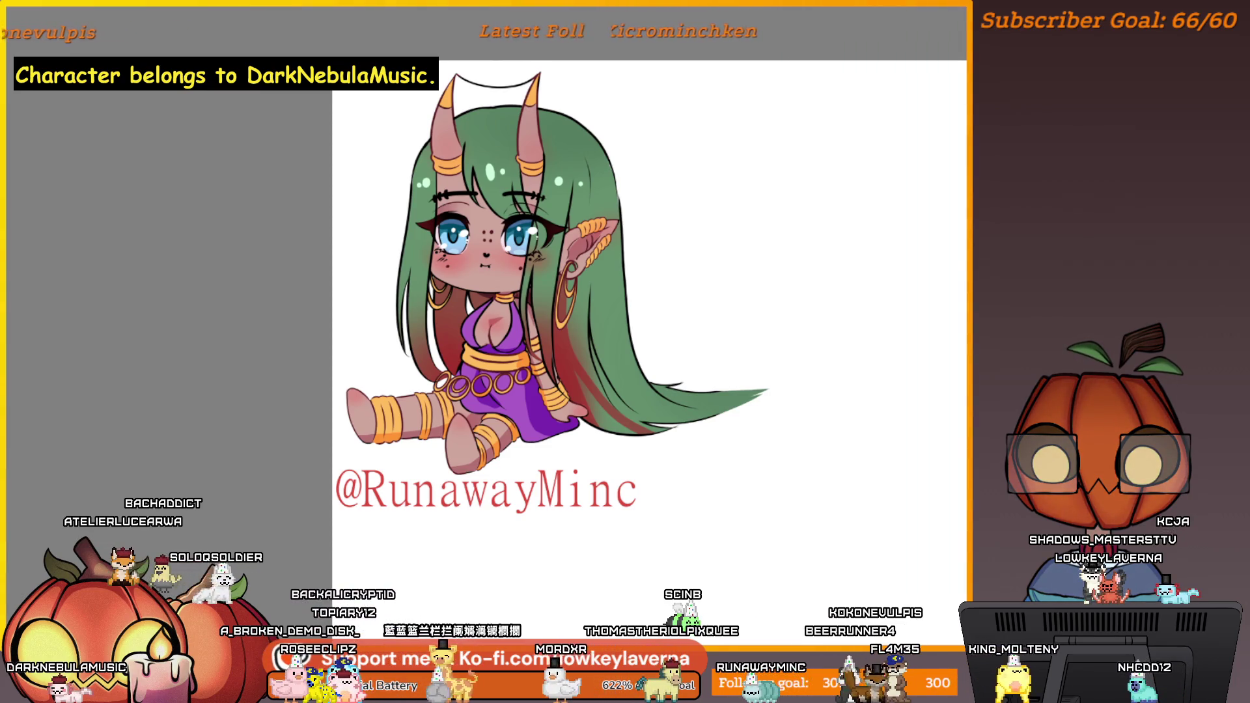
# Switch from Krita to the browser showing the character's Instagram commission post
pyautogui.hotkey('alt', 'Tab')
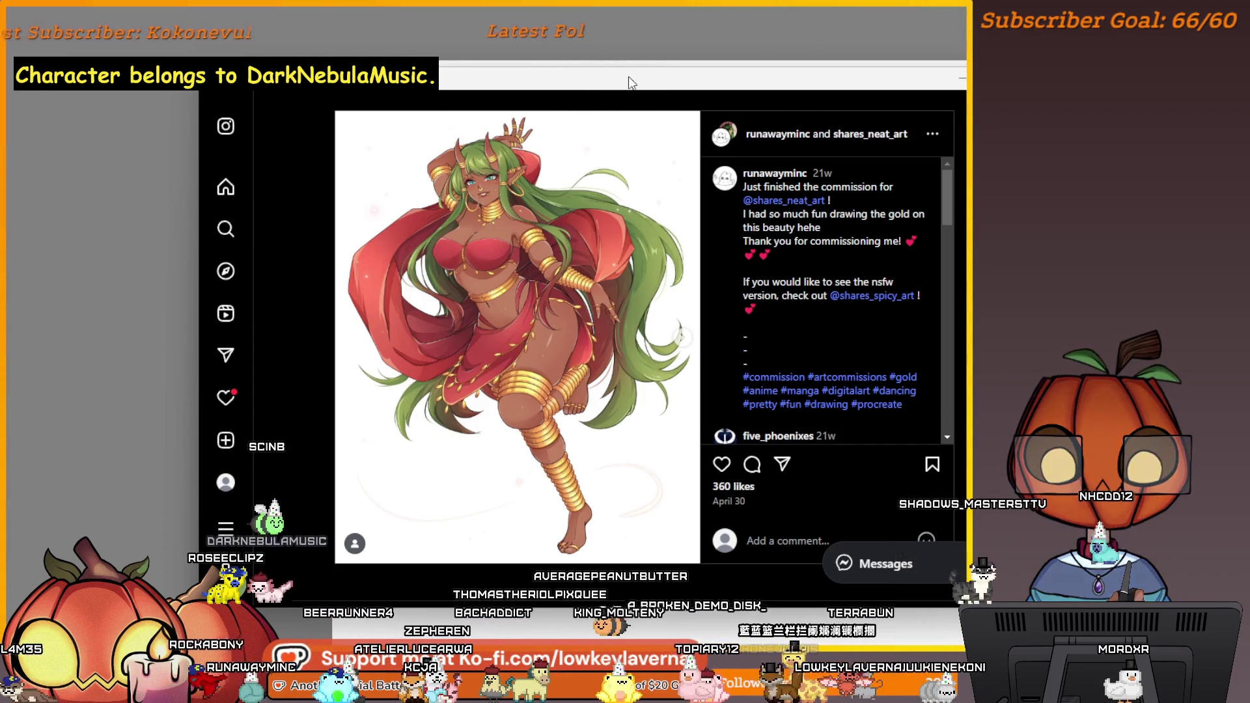
# Nudge the browser window slightly while looking over the red-and-gold commission post
pyautogui.moveTo(628, 83); pyautogui.dragTo(622, 73)
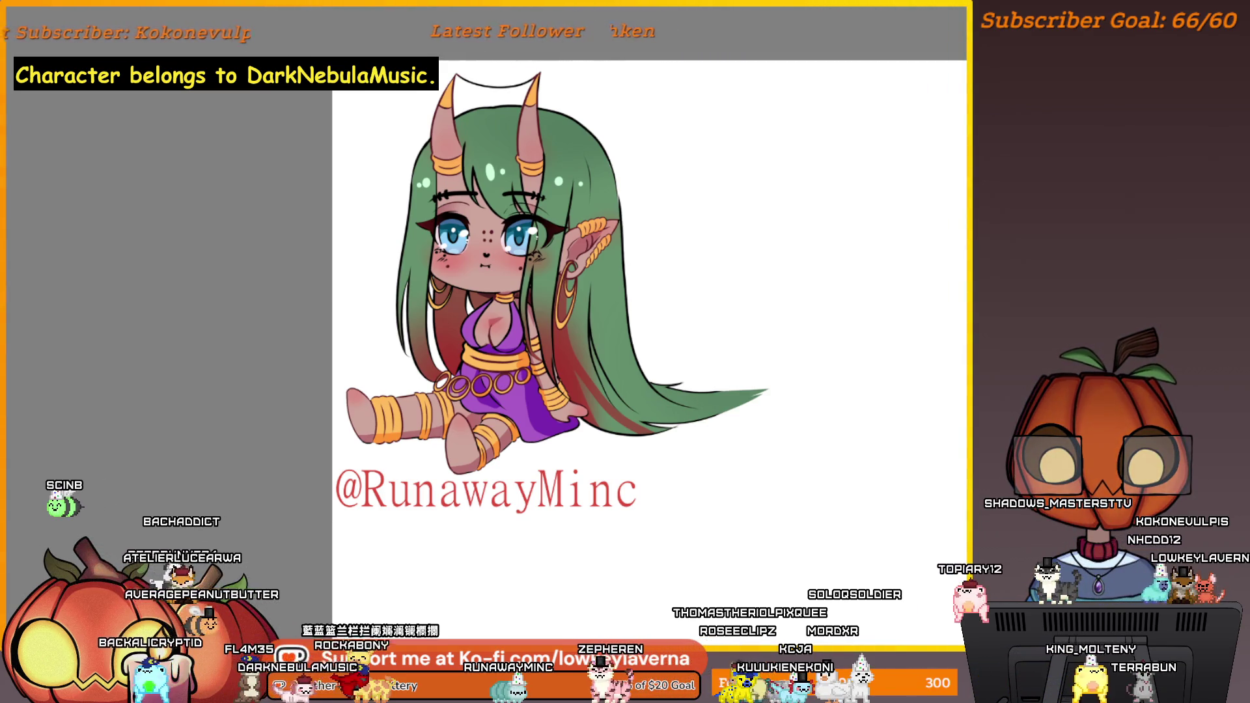
pyautogui.scroll(2, 857, 379)
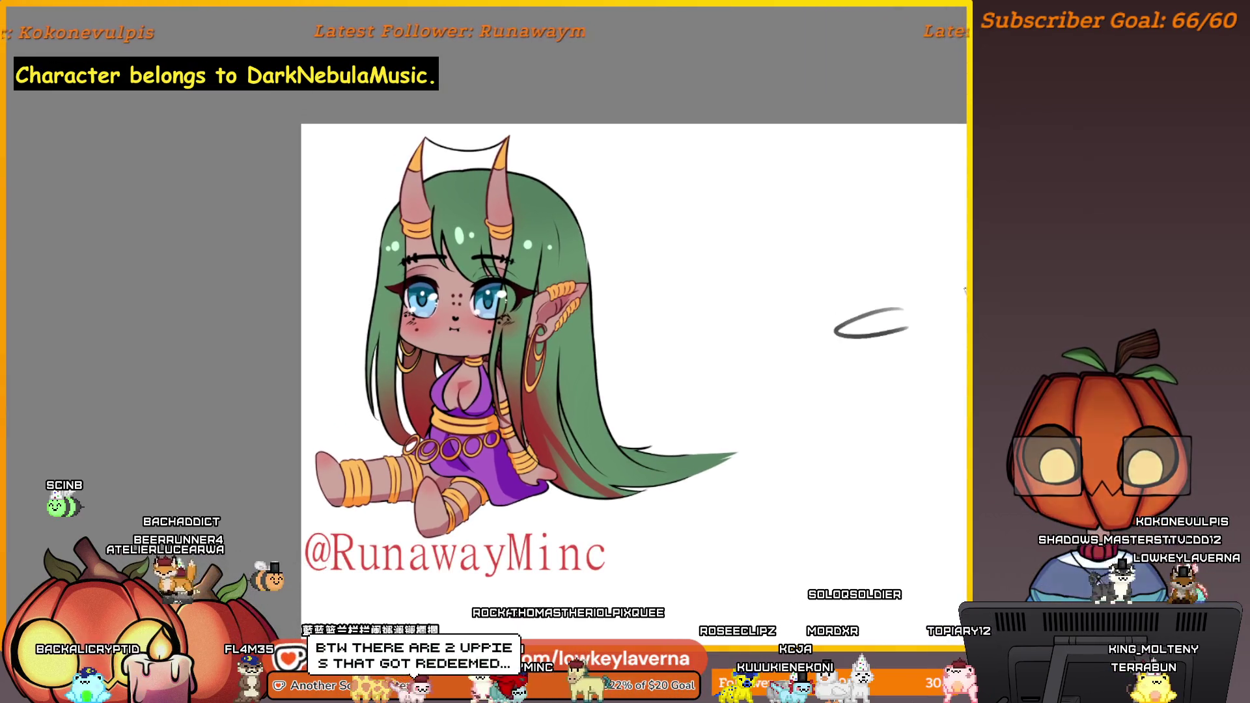
pyautogui.moveTo(909, 329); pyautogui.dragTo(925, 339)
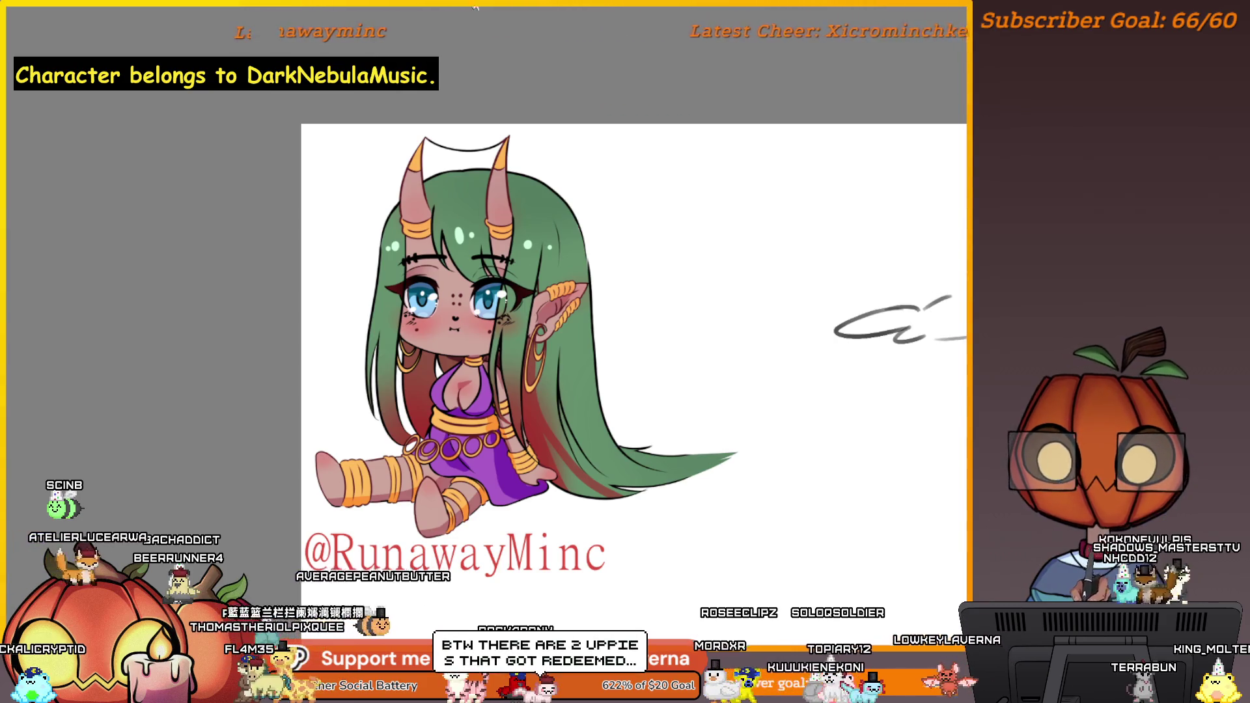
pyautogui.hotkey('ctrl', 't')
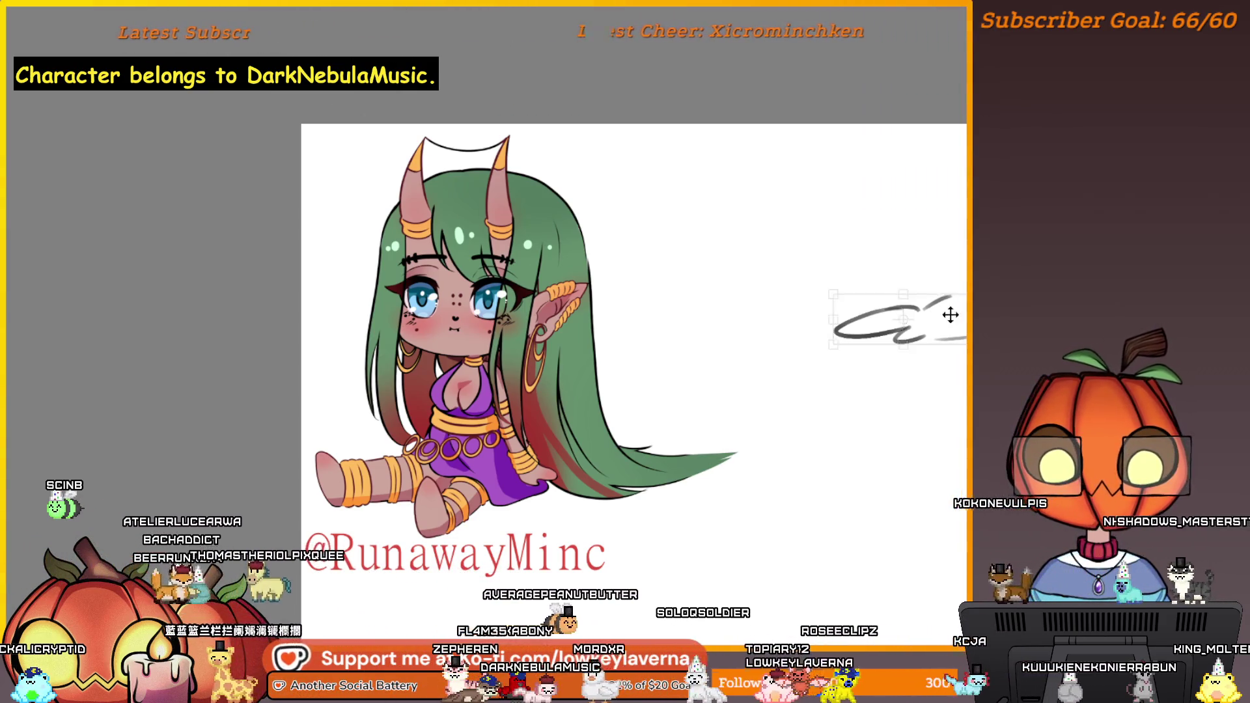
pyautogui.moveTo(949, 312)
pyautogui.mouseDown()
pyautogui.moveTo(530, 146)
pyautogui.moveTo(812, 291)
pyautogui.moveTo(491, 159)
pyautogui.moveTo(853, 296)
pyautogui.mouseUp()
pyautogui.press('Return')
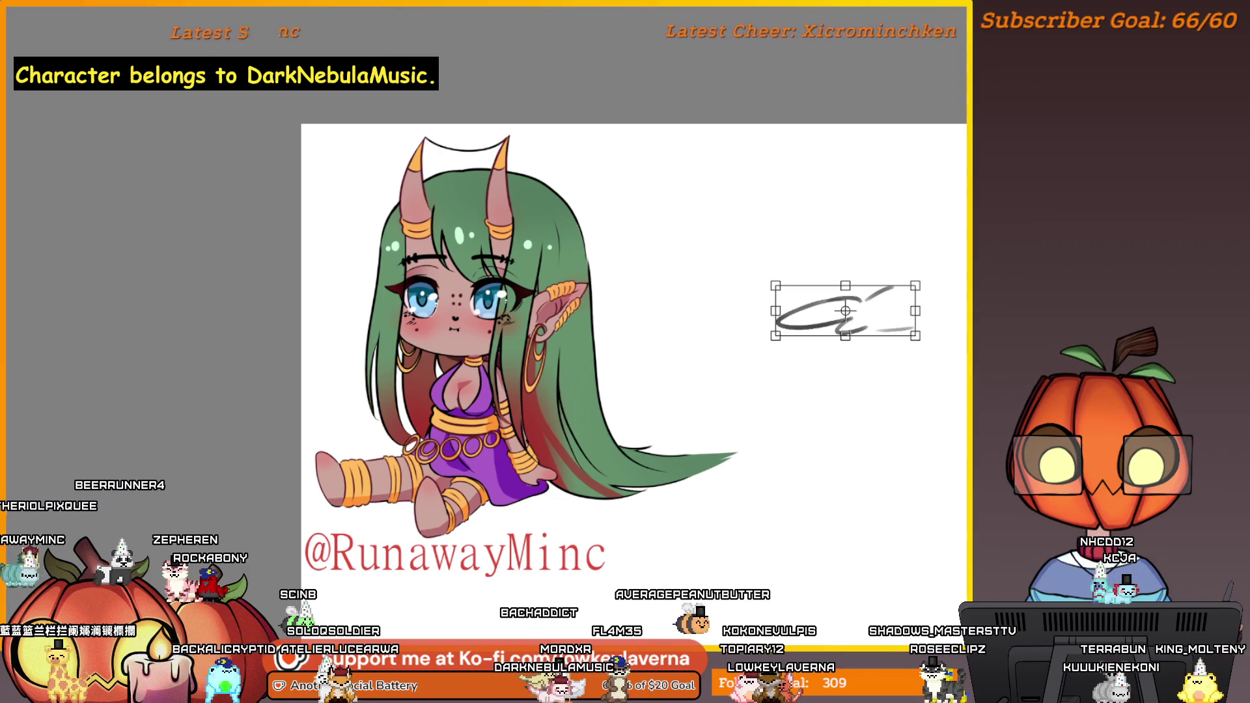
pyautogui.press('Delete')
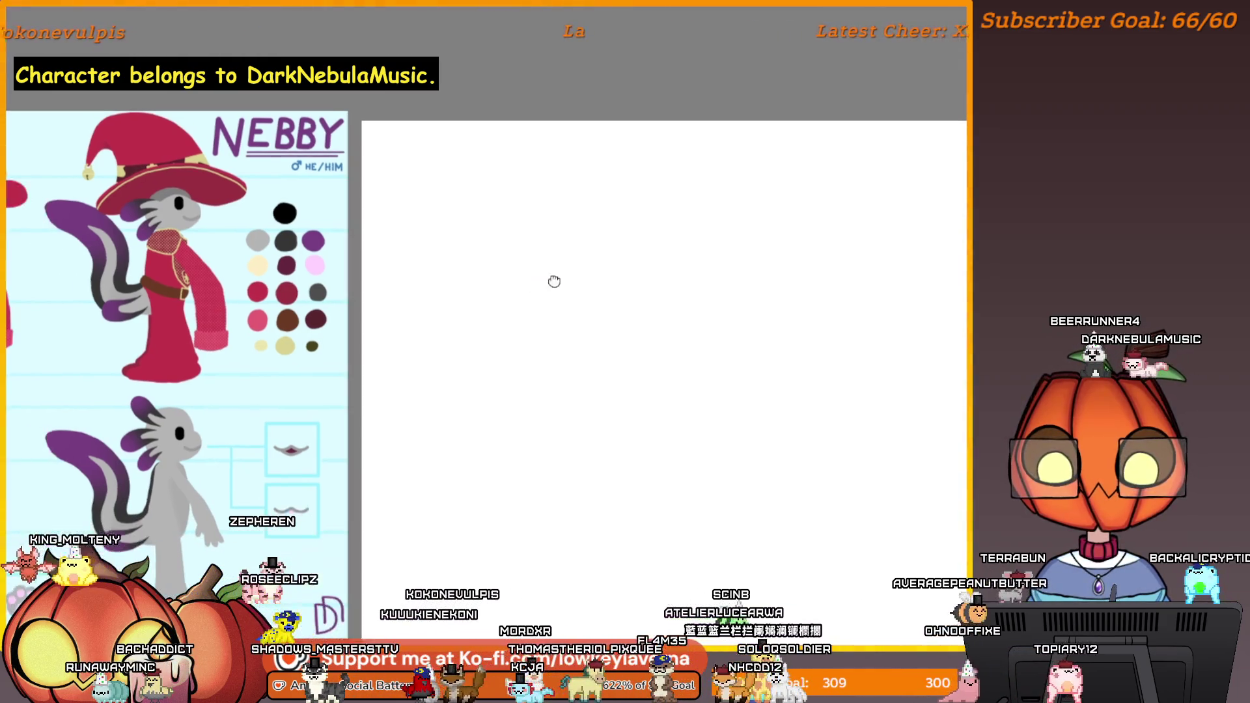
pyautogui.moveTo(546, 256); pyautogui.dragTo(547, 250)
pyautogui.hotkey('ctrl', 'z')
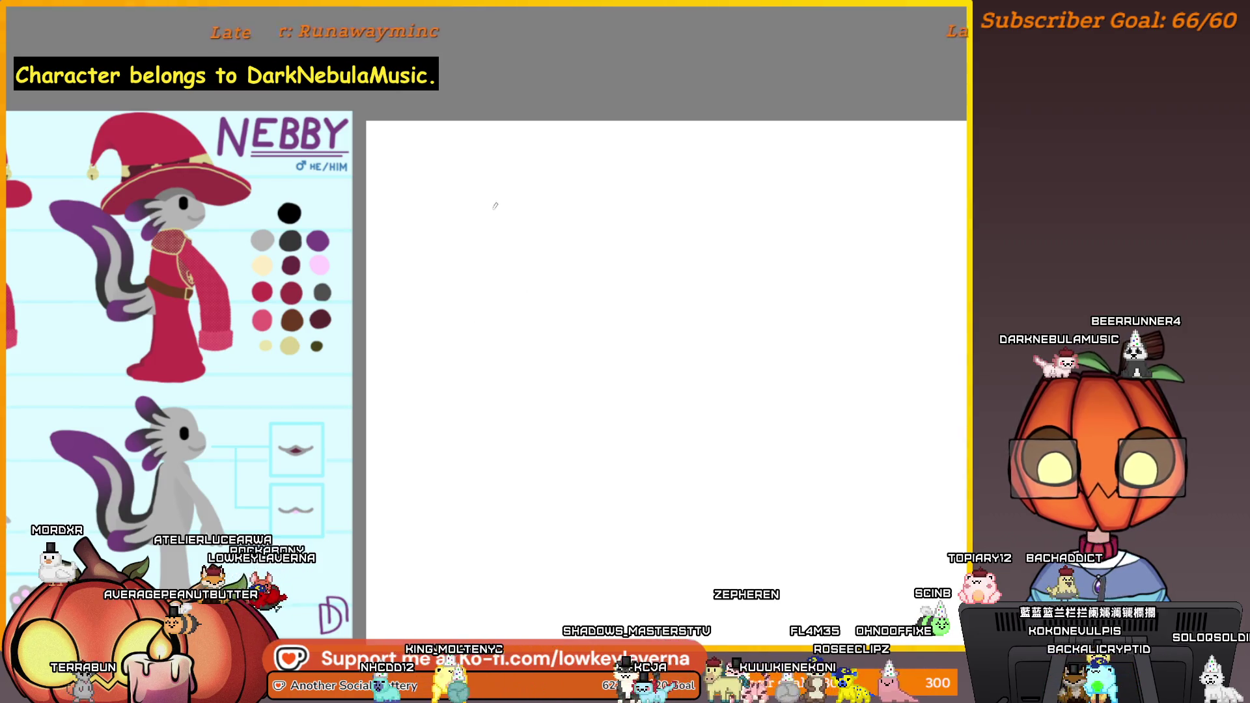
# Zoom in on the new canvas and pan to recentre the head-circle area
pyautogui.scroll(2, 571, 309)
pyautogui.moveTo(570, 301)
pyautogui.mouseDown()
pyautogui.moveTo(491, 335)
pyautogui.moveTo(488, 350)
pyautogui.moveTo(460, 313)
pyautogui.mouseUp()
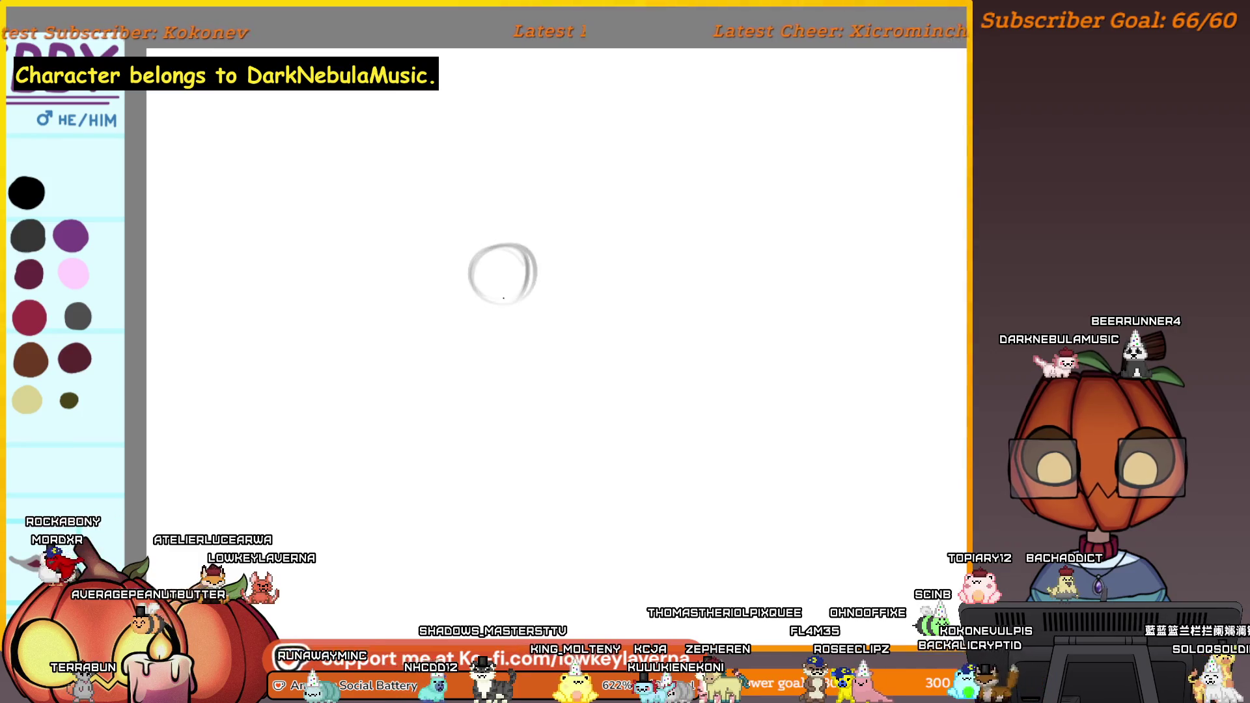
pyautogui.scroll(-3, 531, 265)
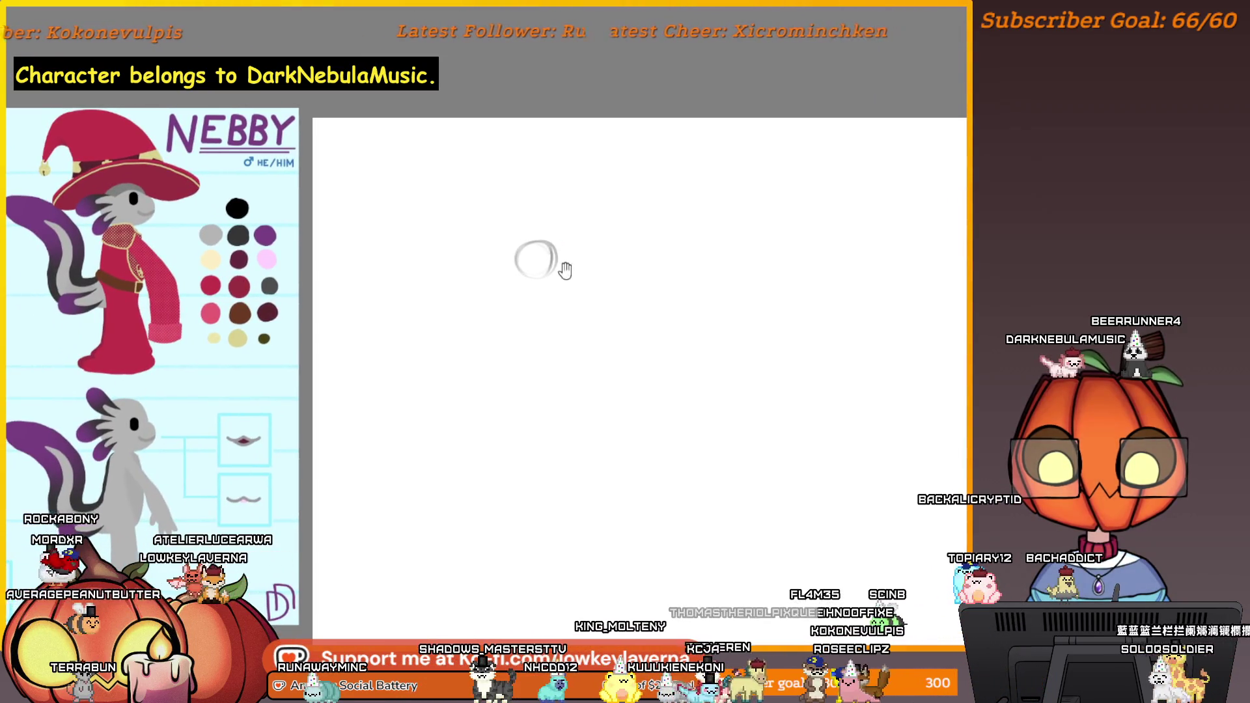
pyautogui.moveTo(561, 268); pyautogui.dragTo(539, 254)
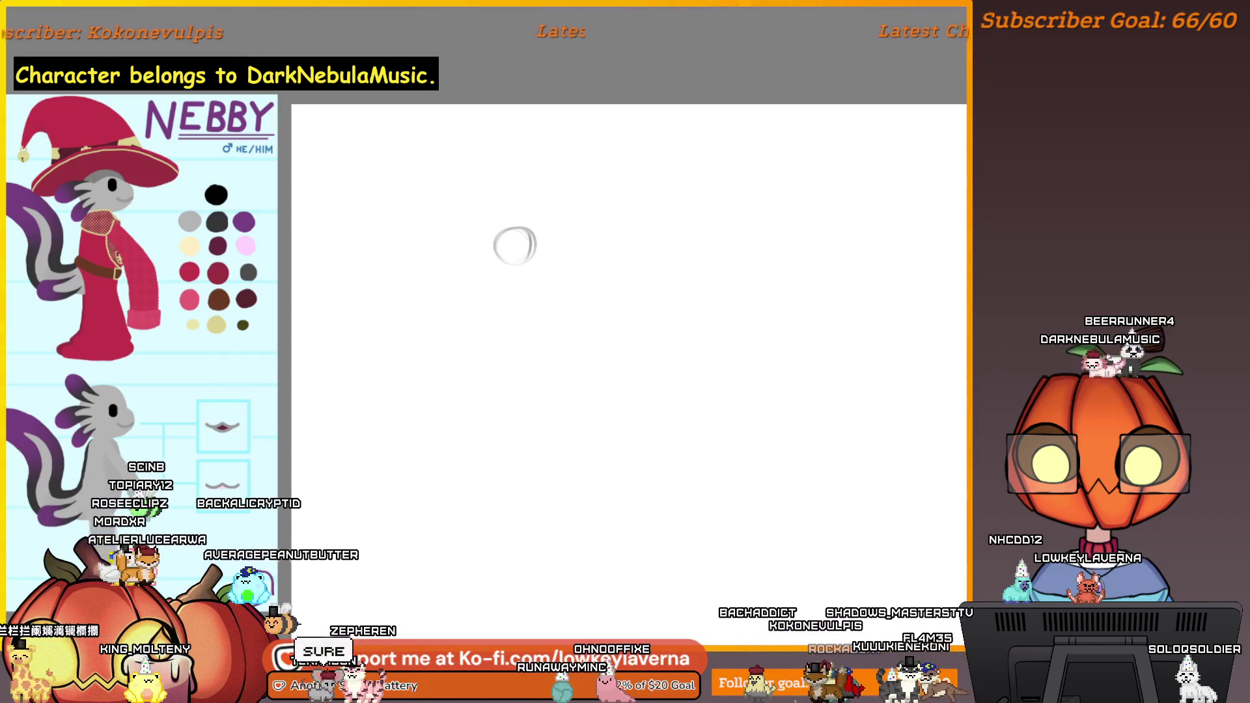
# Draw the face crosshair inside the head circle and undo the stray stroke below it
pyautogui.click(546, 212)
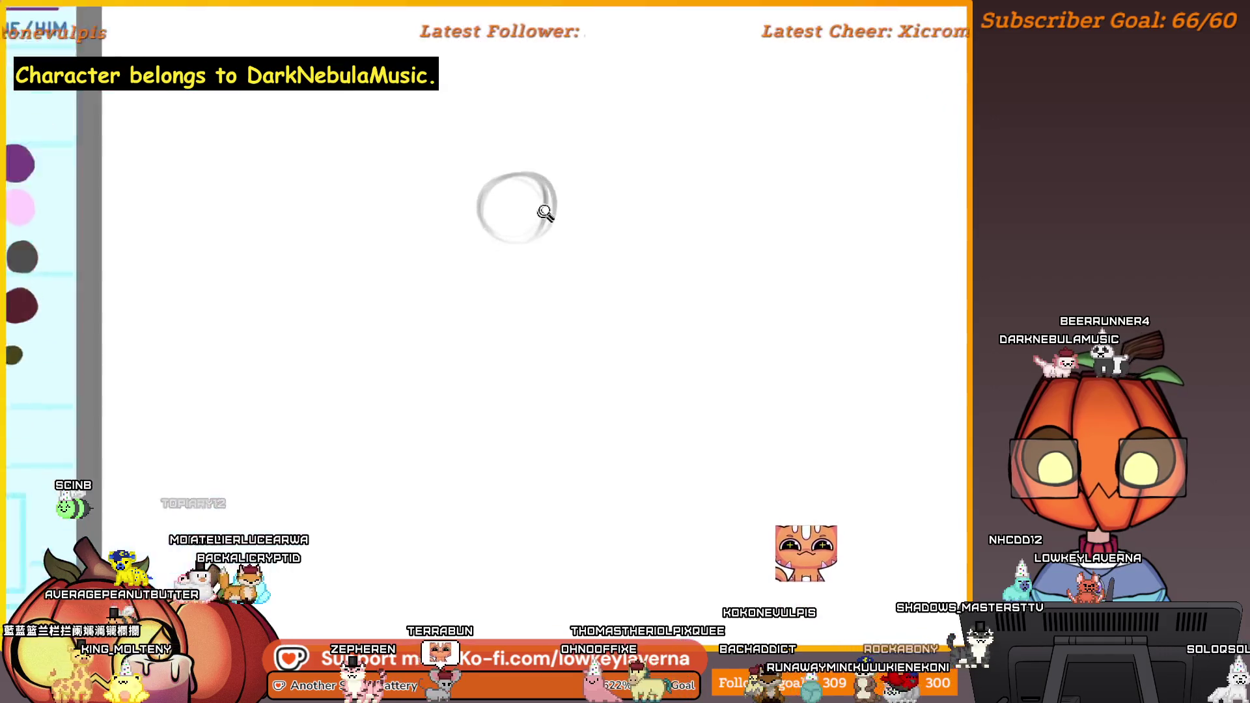
pyautogui.click(546, 212)
pyautogui.moveTo(592, 134); pyautogui.dragTo(589, 237)
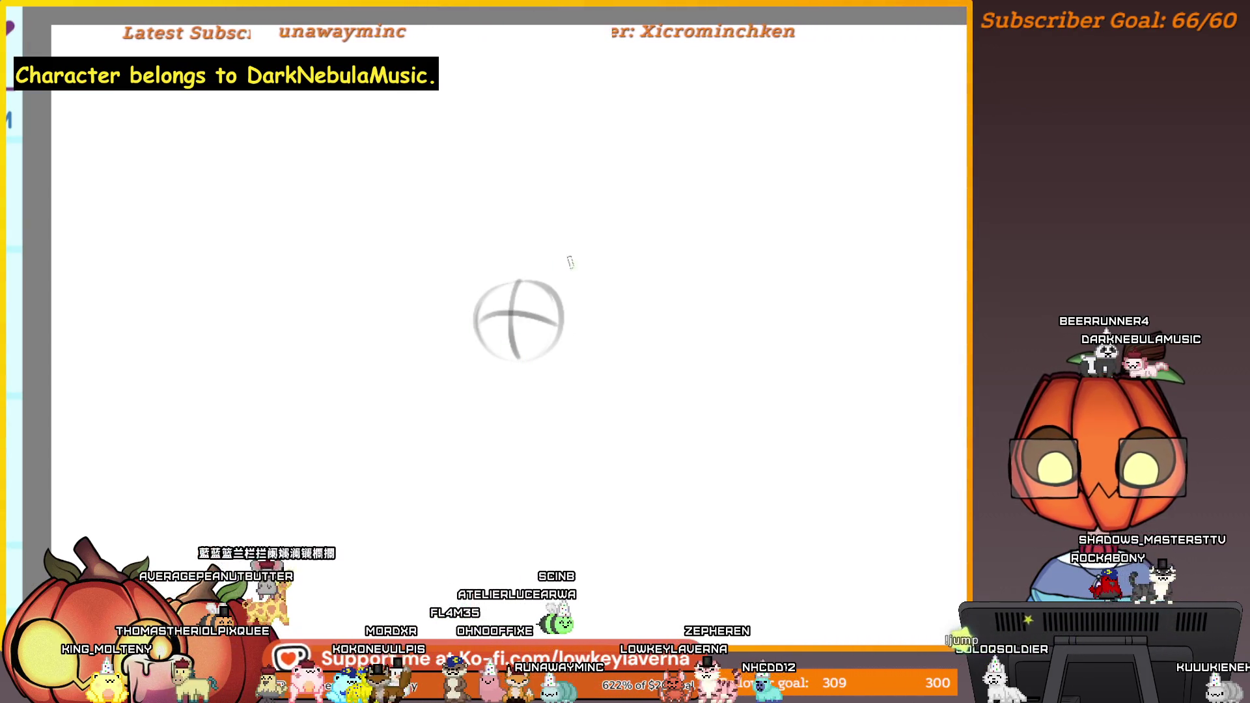
pyautogui.moveTo(564, 259)
pyautogui.mouseDown()
pyautogui.moveTo(558, 339)
pyautogui.moveTo(561, 298)
pyautogui.moveTo(537, 352)
pyautogui.moveTo(574, 365)
pyautogui.mouseUp()
pyautogui.hotkey('ctrl', 'z')
pyautogui.scroll(-2, 563, 261)
pyautogui.hotkey('ctrl', 'z')
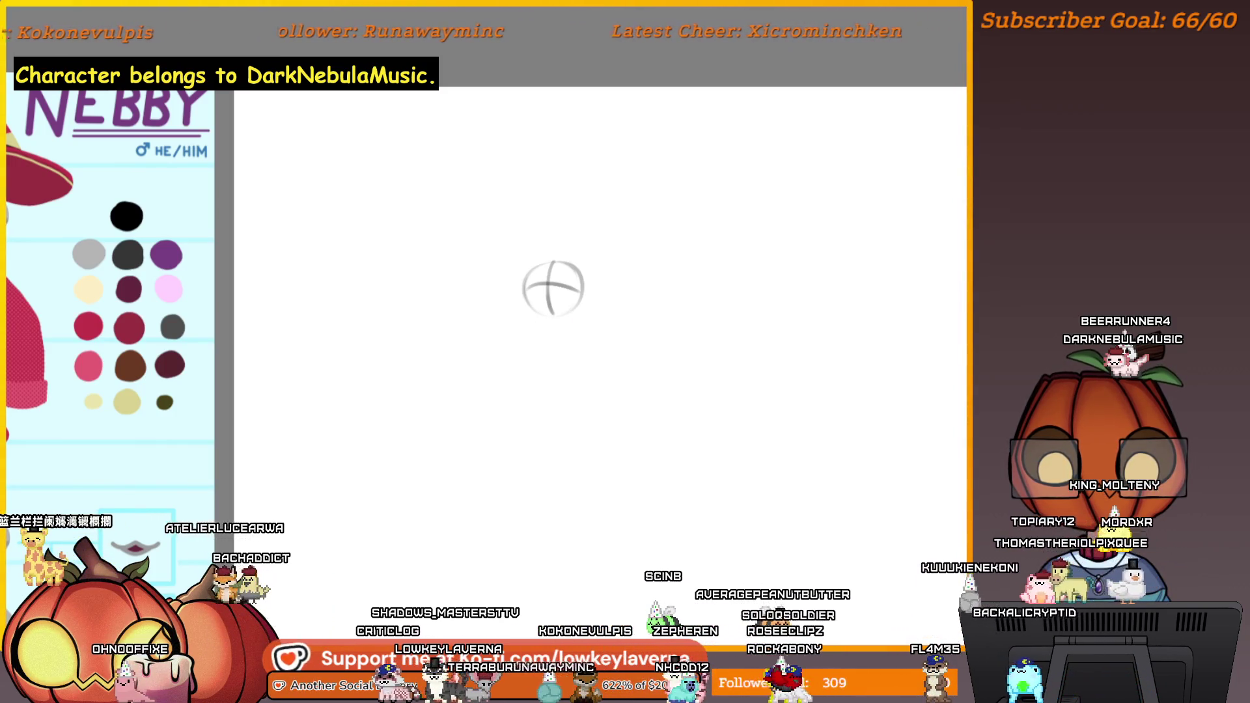
# Sketch a curved body gesture line below the head circle and retrace it with a second stroke
pyautogui.moveTo(581, 329); pyautogui.dragTo(557, 378)
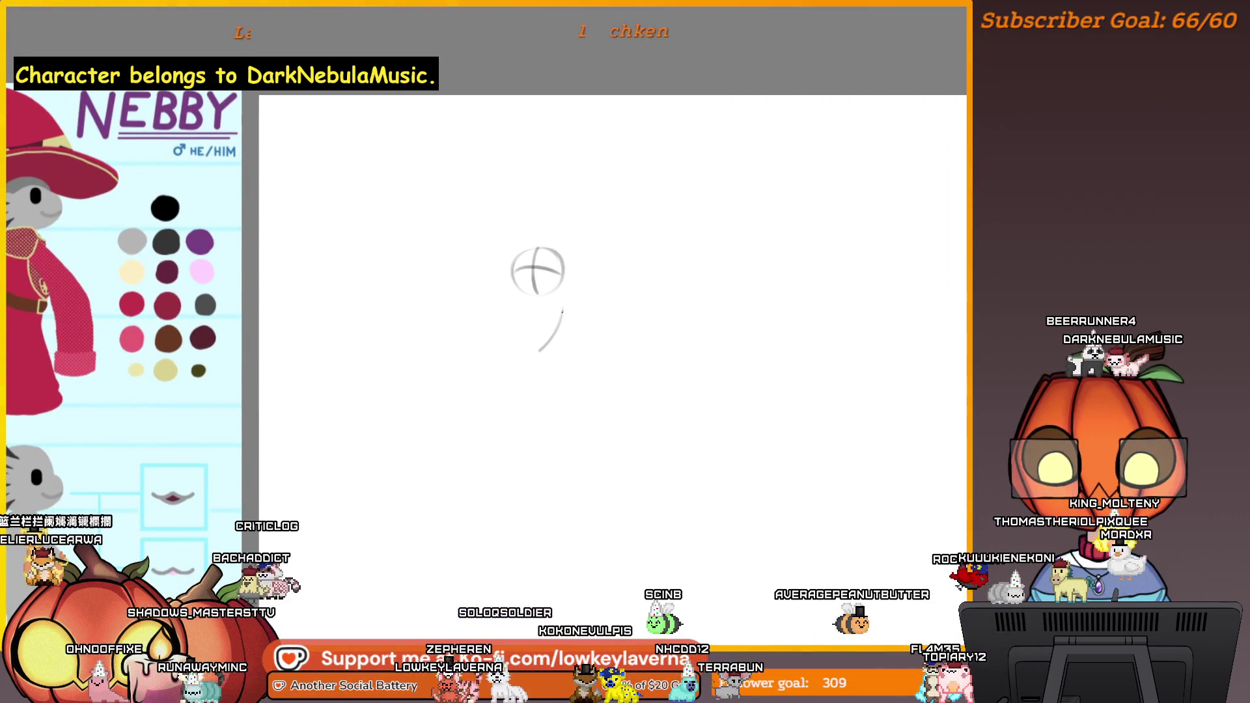
pyautogui.moveTo(563, 312); pyautogui.dragTo(553, 342)
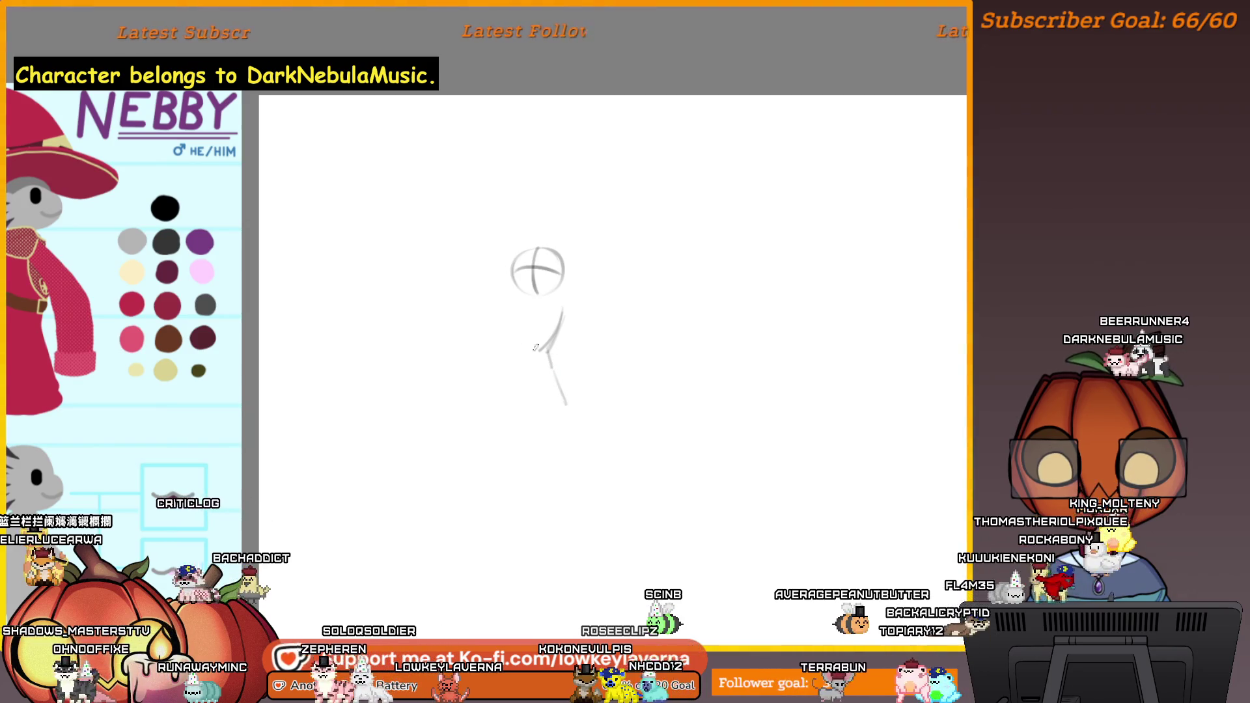
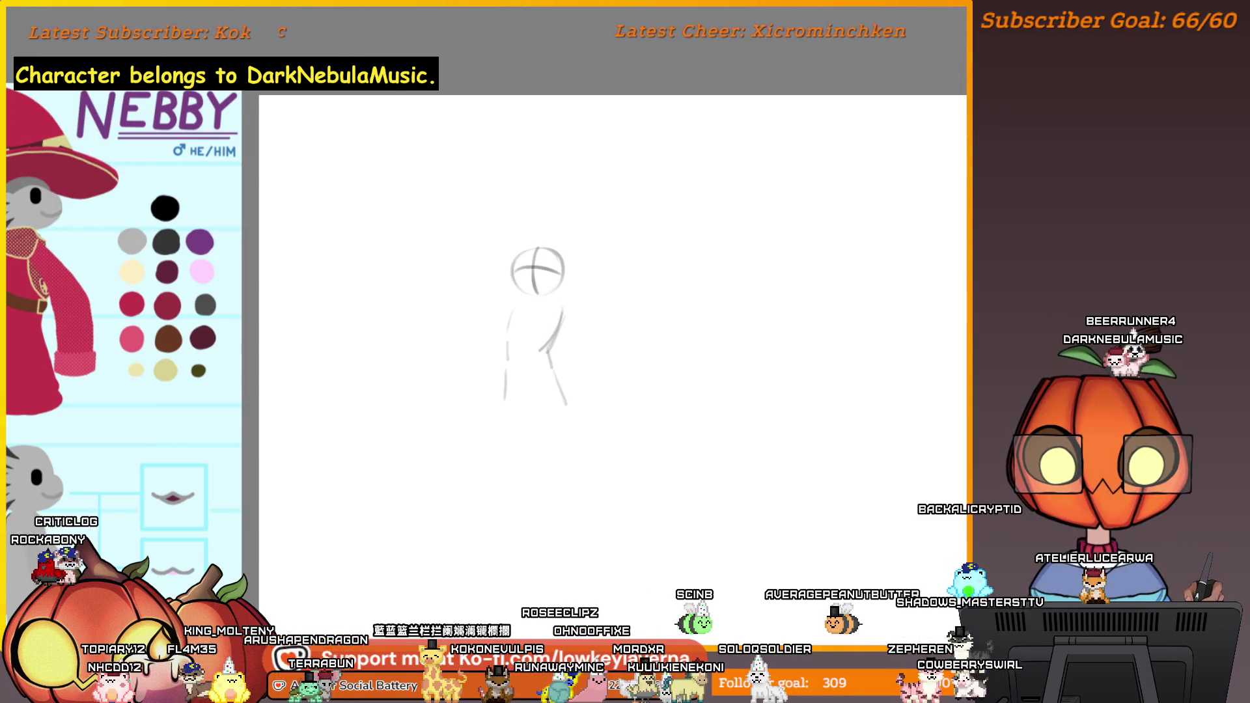
# Cancel closing the unsaved rough sketch and switch to the chibi character document
pyautogui.hotkey('ctrl', 'w')
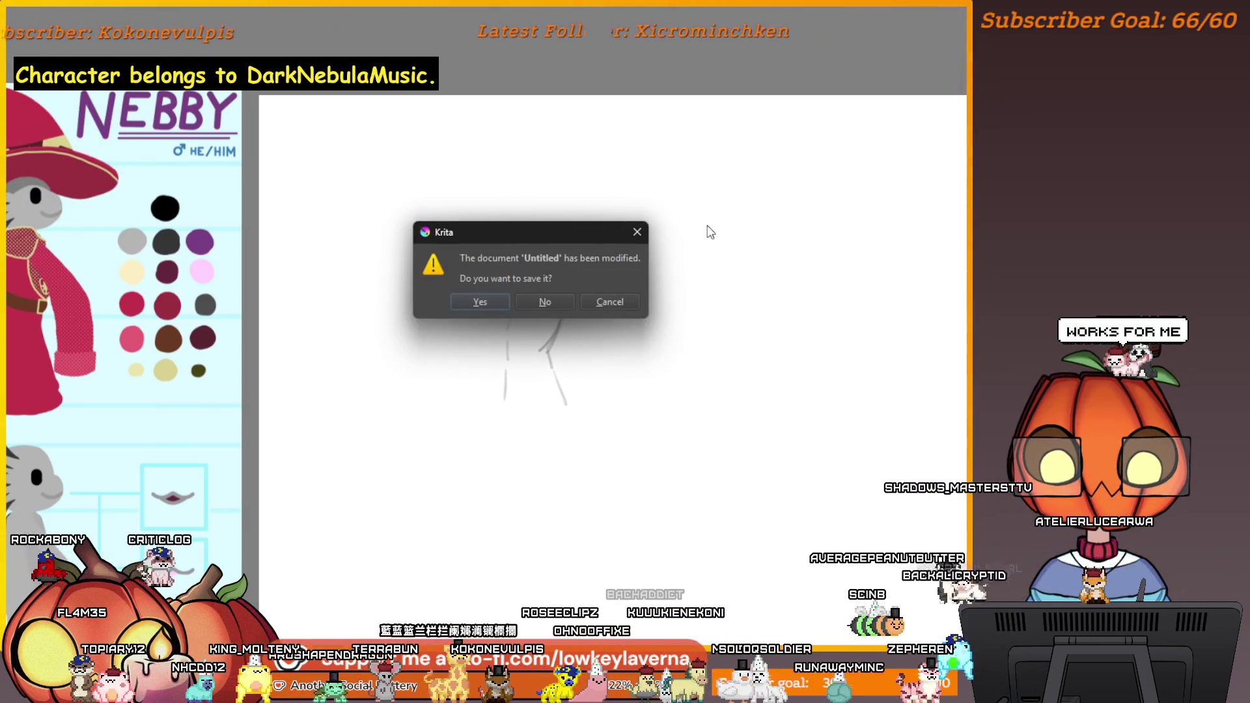
pyautogui.click(630, 303)
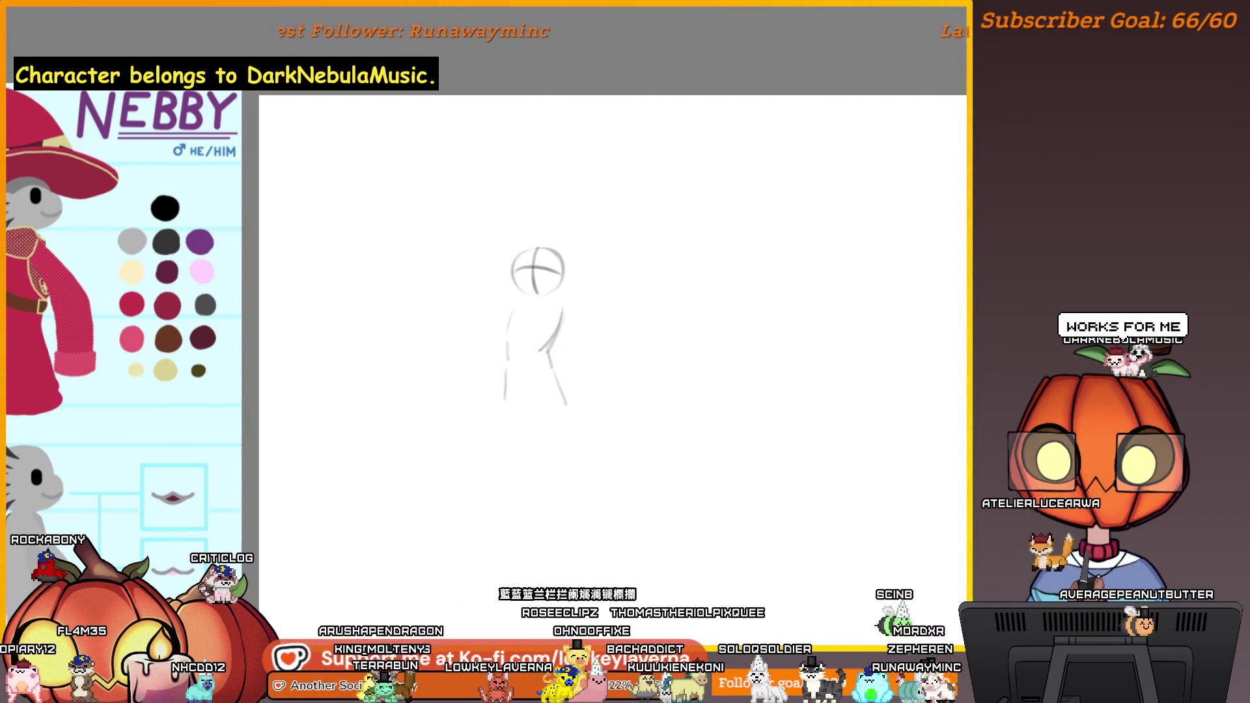
pyautogui.hotkey('alt', 'e')
pyautogui.press('Left')
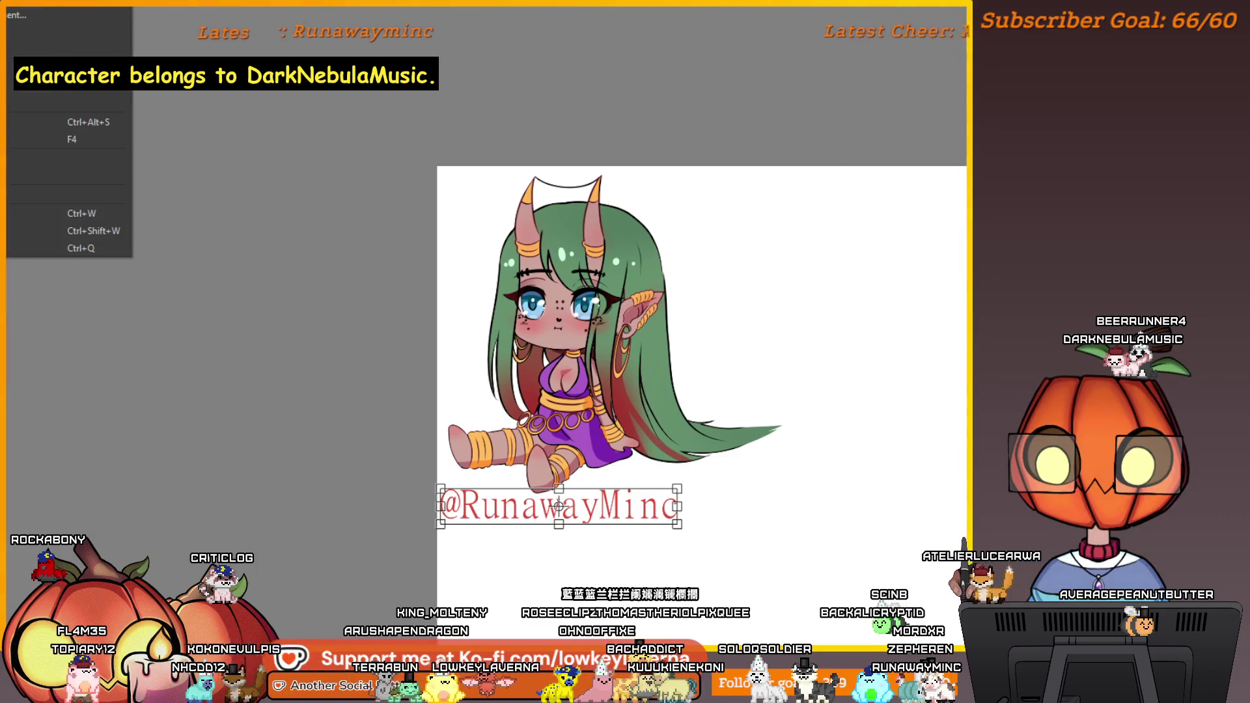
# Dismiss the File menu and bring up the pumpkin-head reference board
pyautogui.press('Escape')
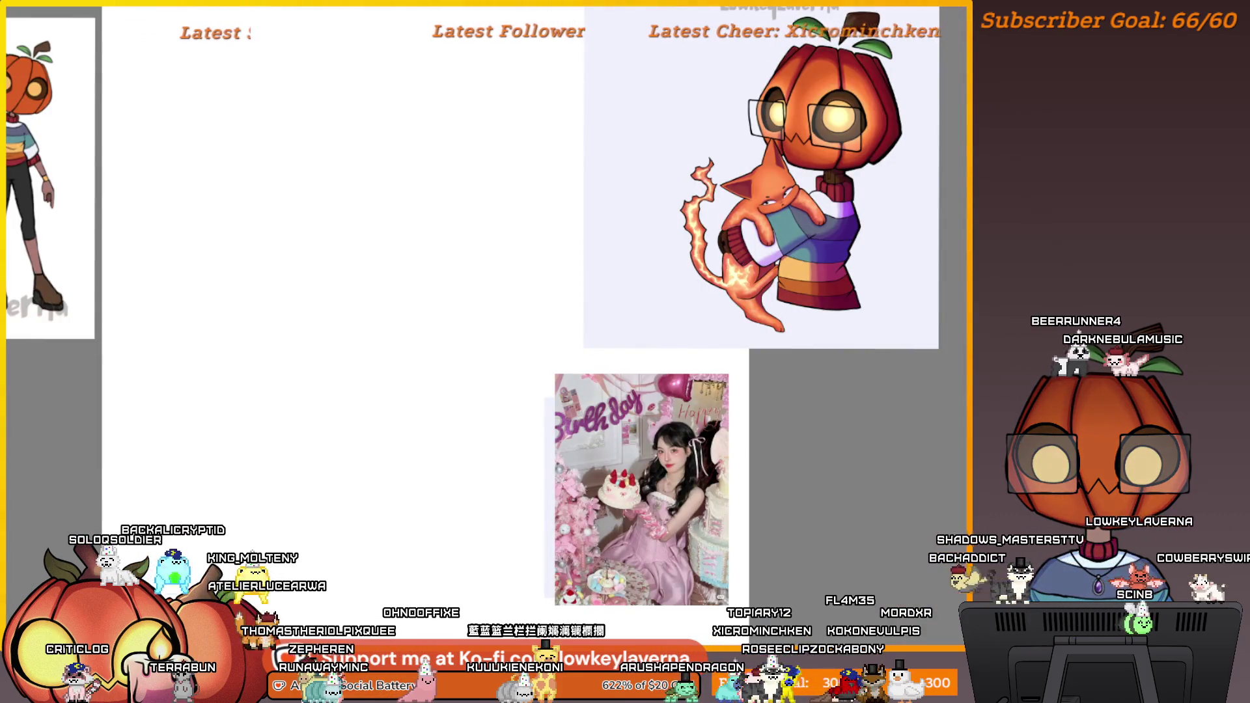
# Pan and zoom the board until the cat and 'Thank You!!' cake fill the view
pyautogui.moveTo(597, 321)
pyautogui.mouseDown()
pyautogui.moveTo(702, 376)
pyautogui.moveTo(674, 417)
pyautogui.mouseUp()
pyautogui.scroll(-2, 645, 371)
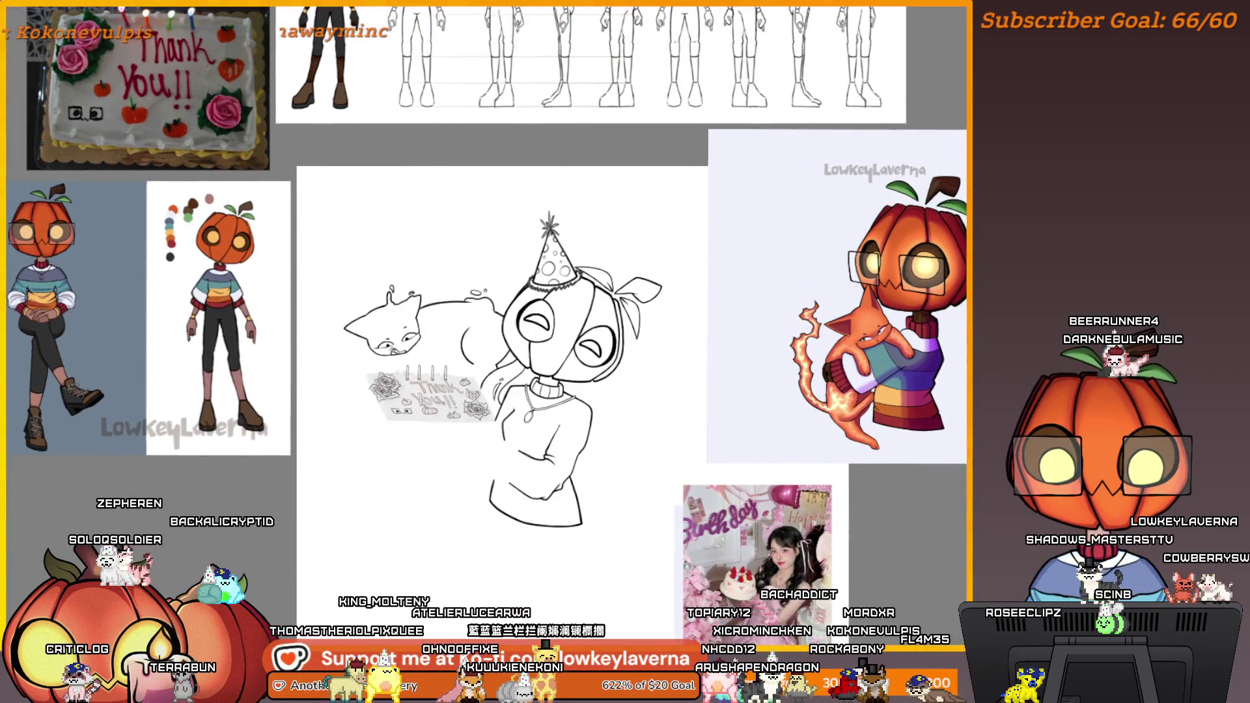
pyautogui.moveTo(634, 485); pyautogui.dragTo(691, 447)
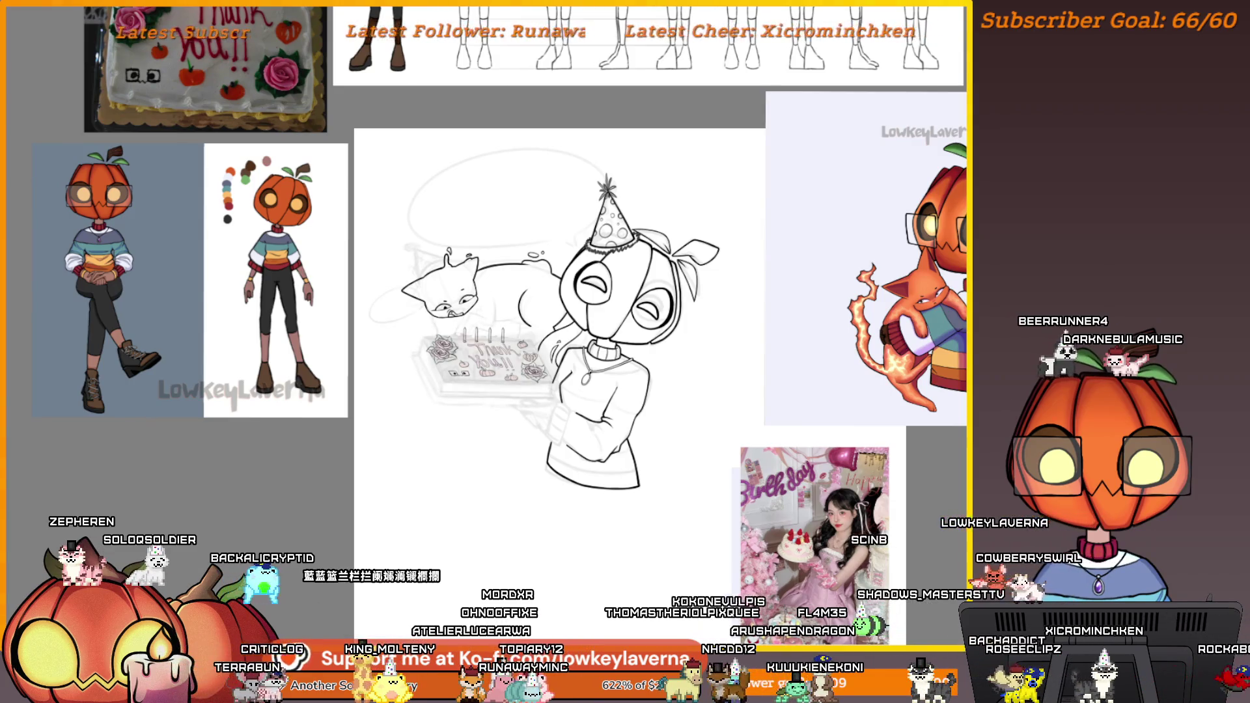
pyautogui.scroll(3, 659, 343)
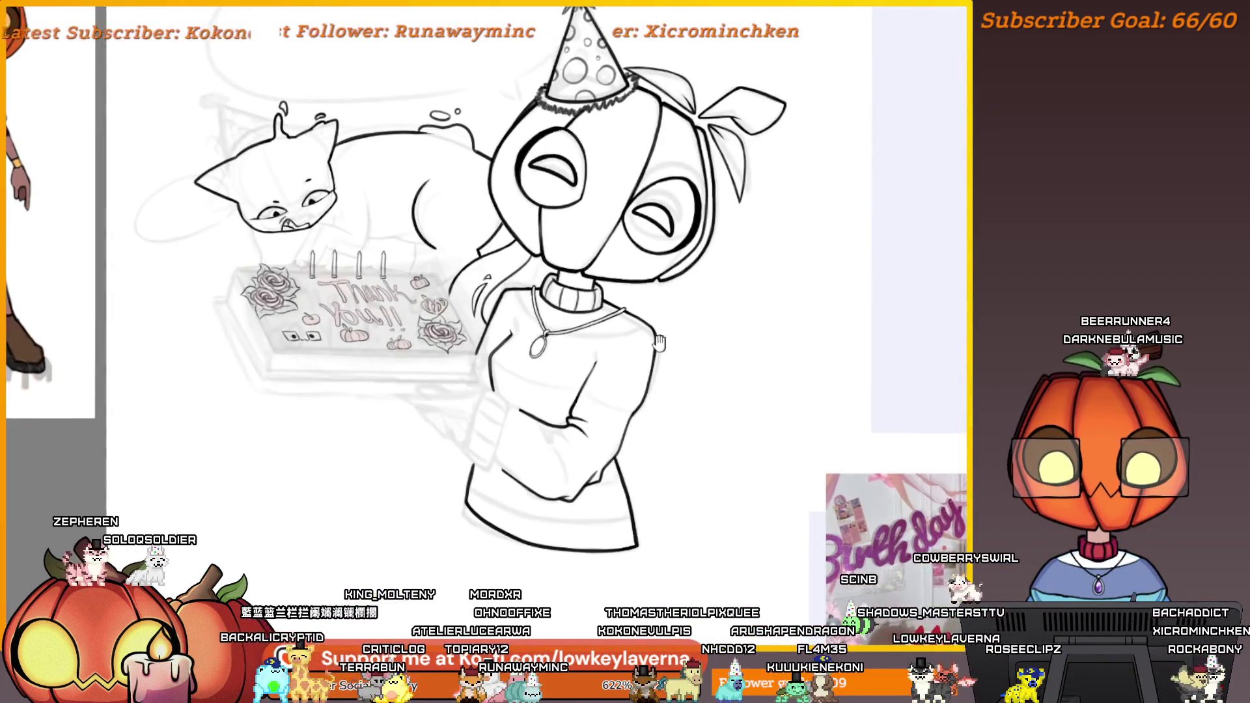
pyautogui.moveTo(659, 344); pyautogui.dragTo(770, 405)
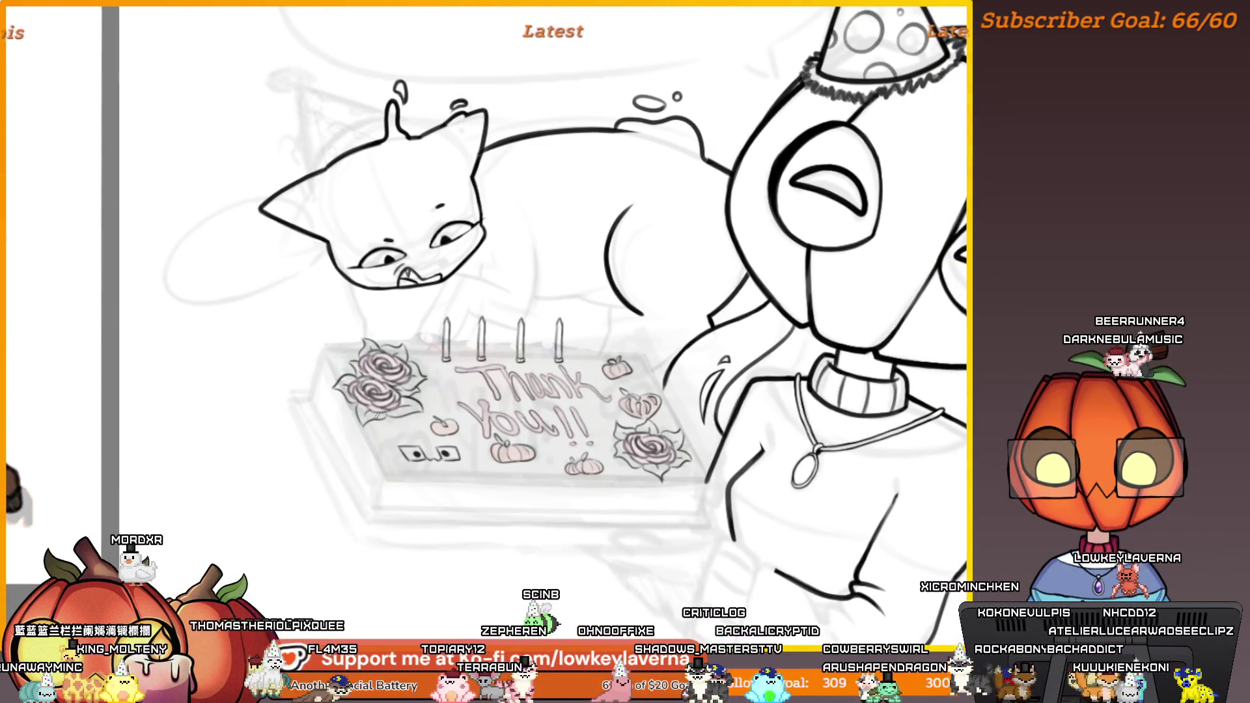
# Check the drawing mirrored, then return to normal orientation over the cake
pyautogui.press('m')
pyautogui.moveTo(438, 448); pyautogui.dragTo(594, 383)
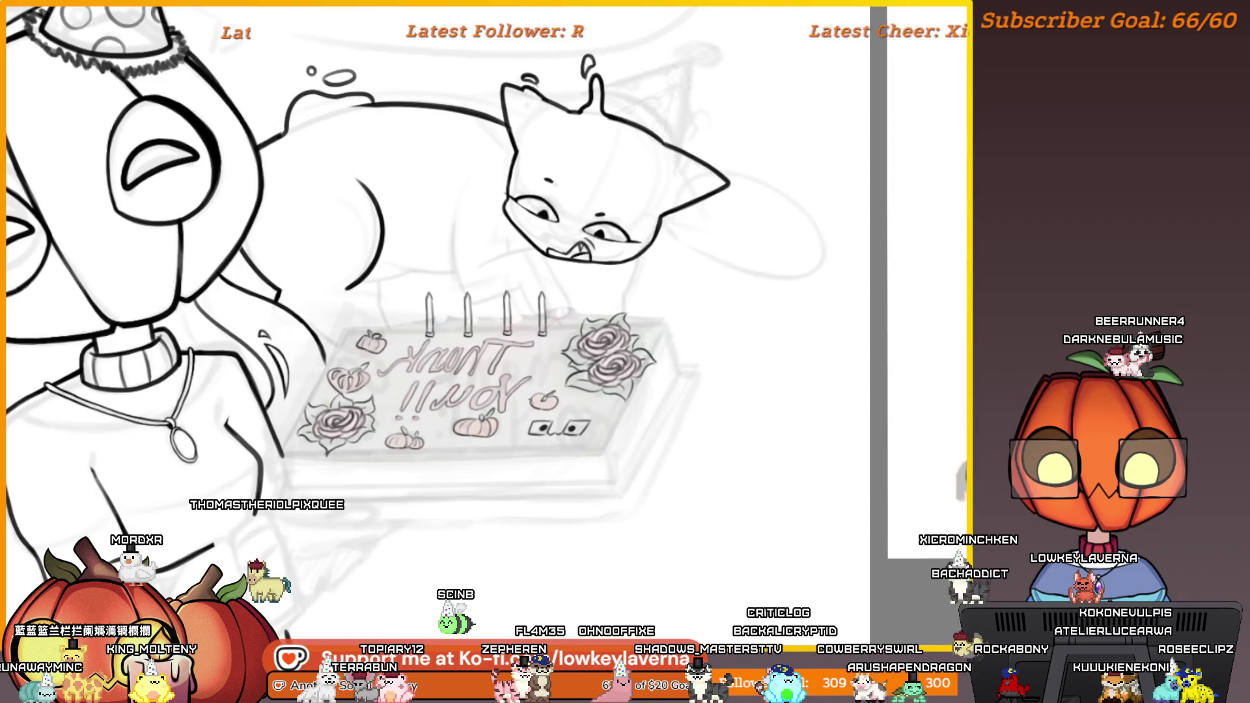
pyautogui.press('m')
pyautogui.moveTo(436, 344); pyautogui.dragTo(612, 354)
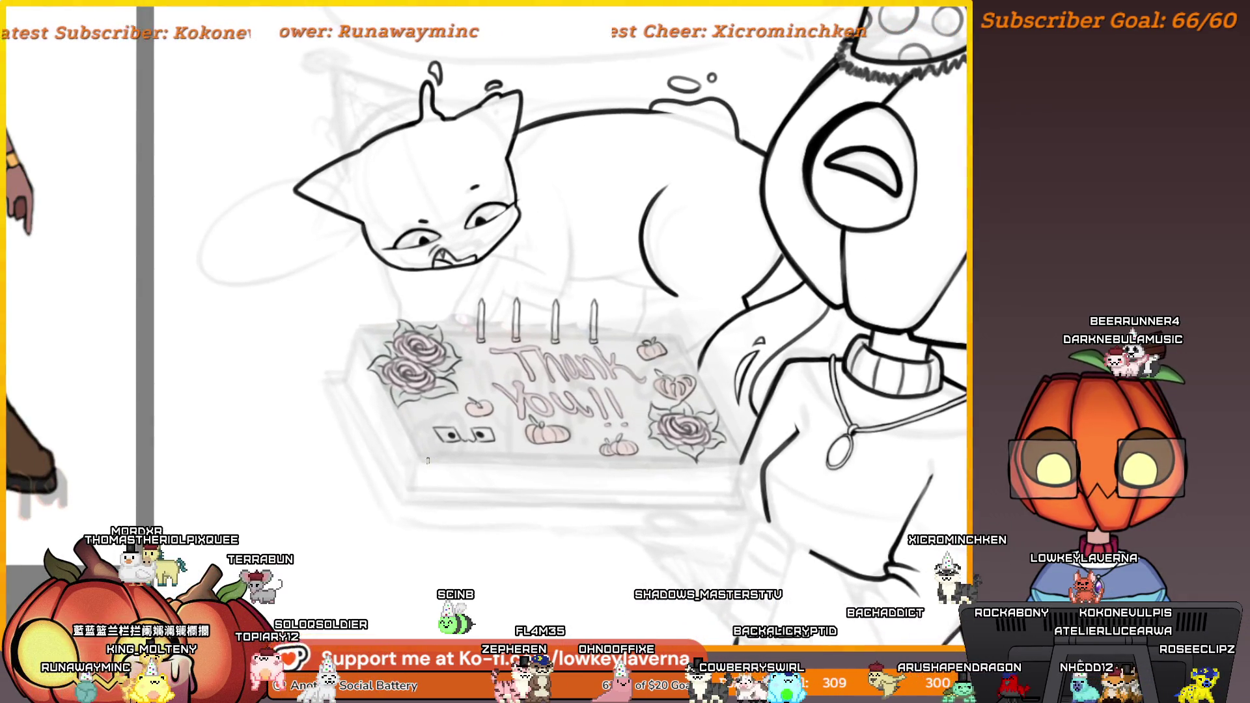
pyautogui.moveTo(416, 493); pyautogui.dragTo(477, 484)
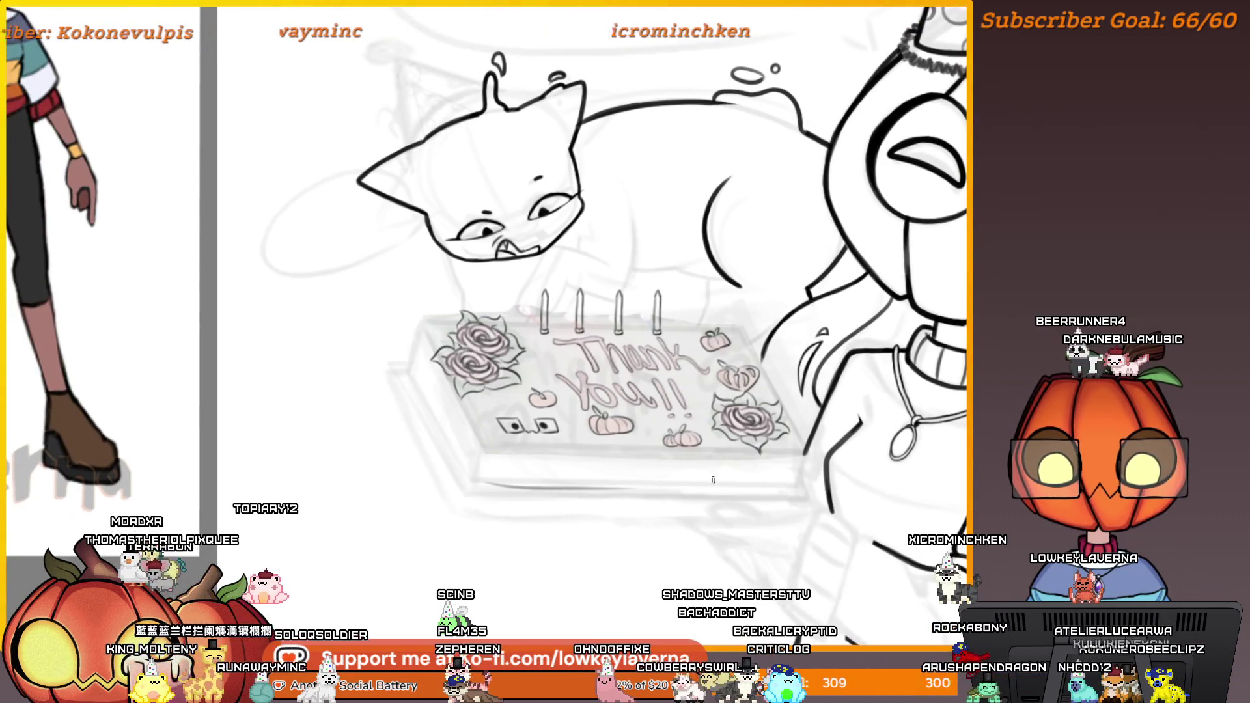
pyautogui.moveTo(616, 491); pyautogui.dragTo(720, 472)
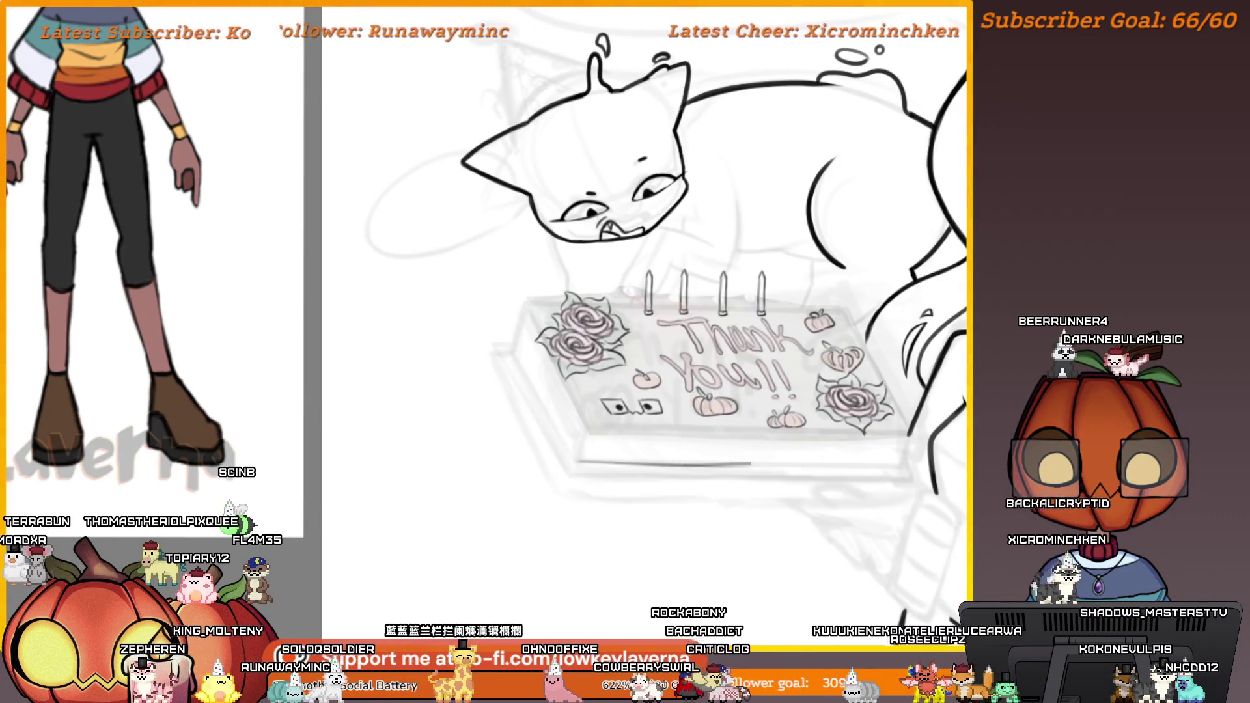
# Ink a long line along the cake board's bottom edge, redoing it after an undo
pyautogui.moveTo(751, 464); pyautogui.dragTo(814, 465)
pyautogui.hotkey('ctrl', 'z')
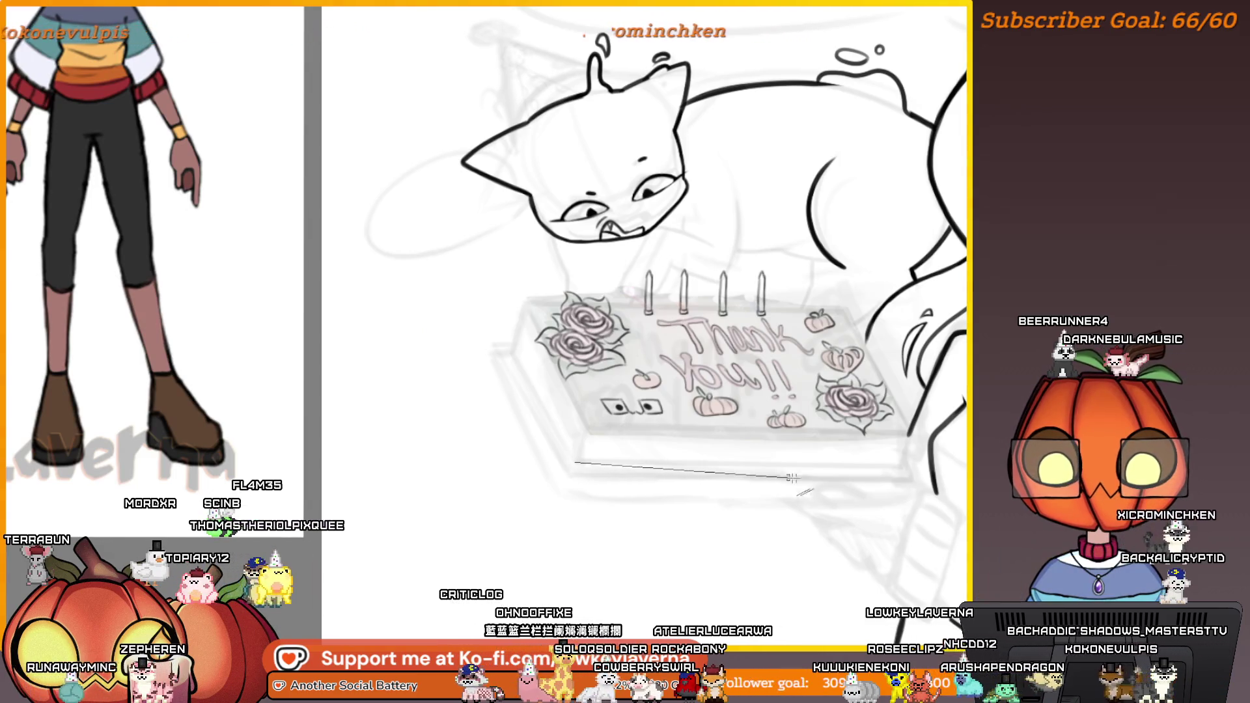
pyautogui.moveTo(579, 461); pyautogui.dragTo(900, 464)
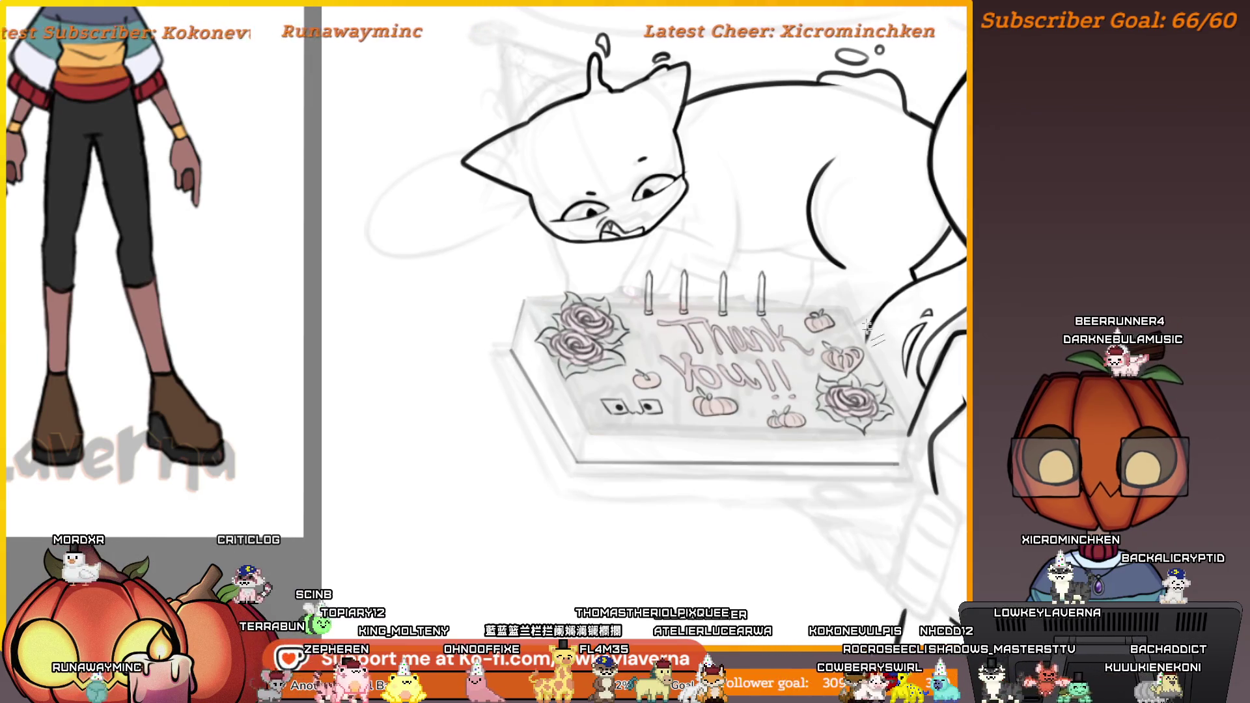
pyautogui.moveTo(899, 463); pyautogui.dragTo(705, 488)
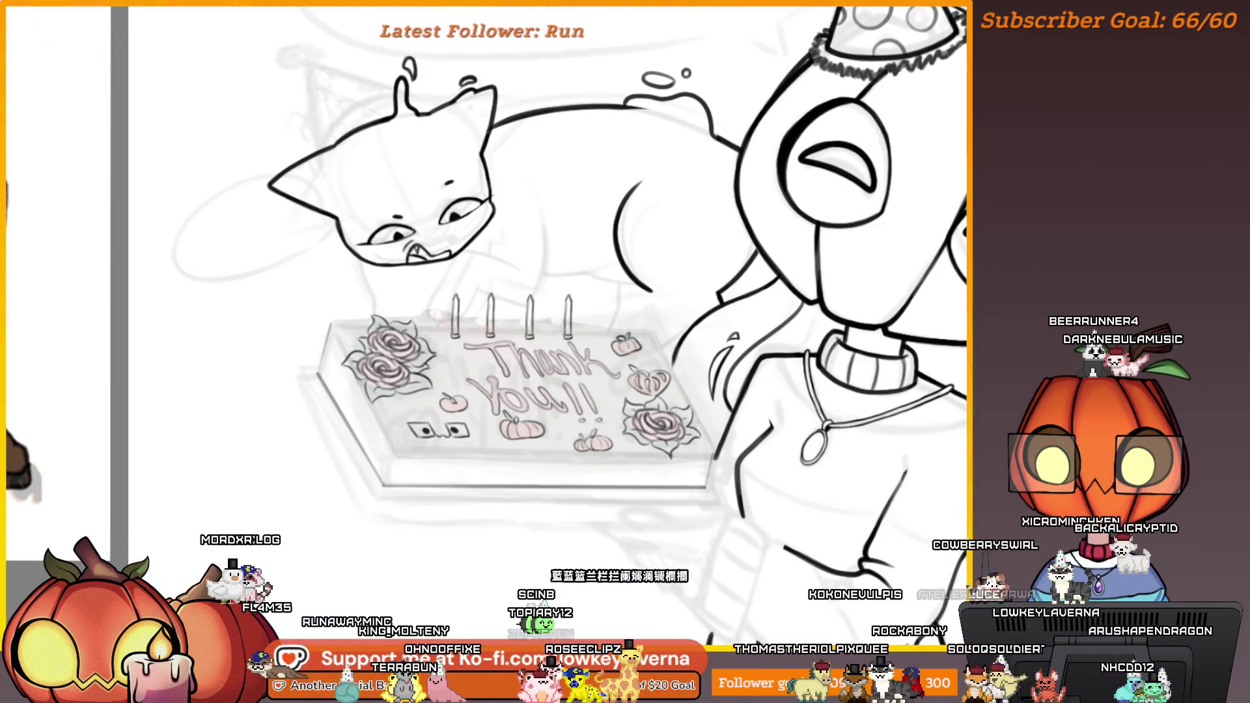
pyautogui.scroll(-2, 594, 537)
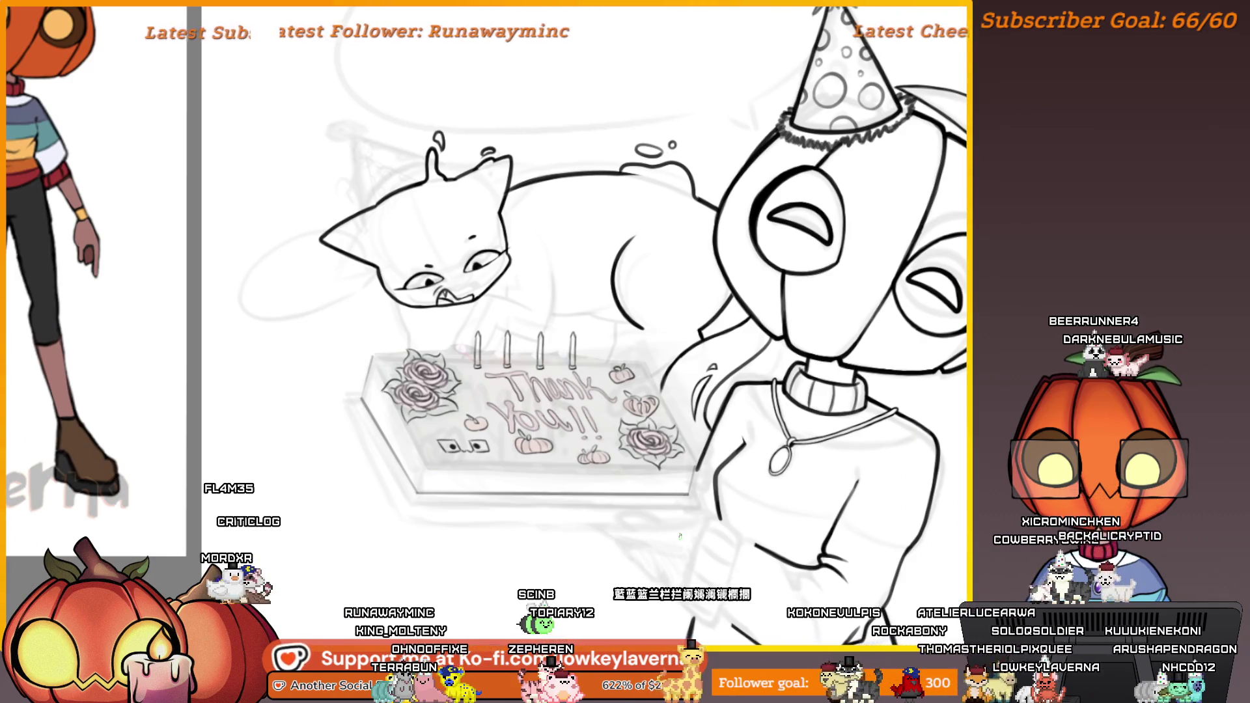
pyautogui.moveTo(502, 545); pyautogui.dragTo(559, 567)
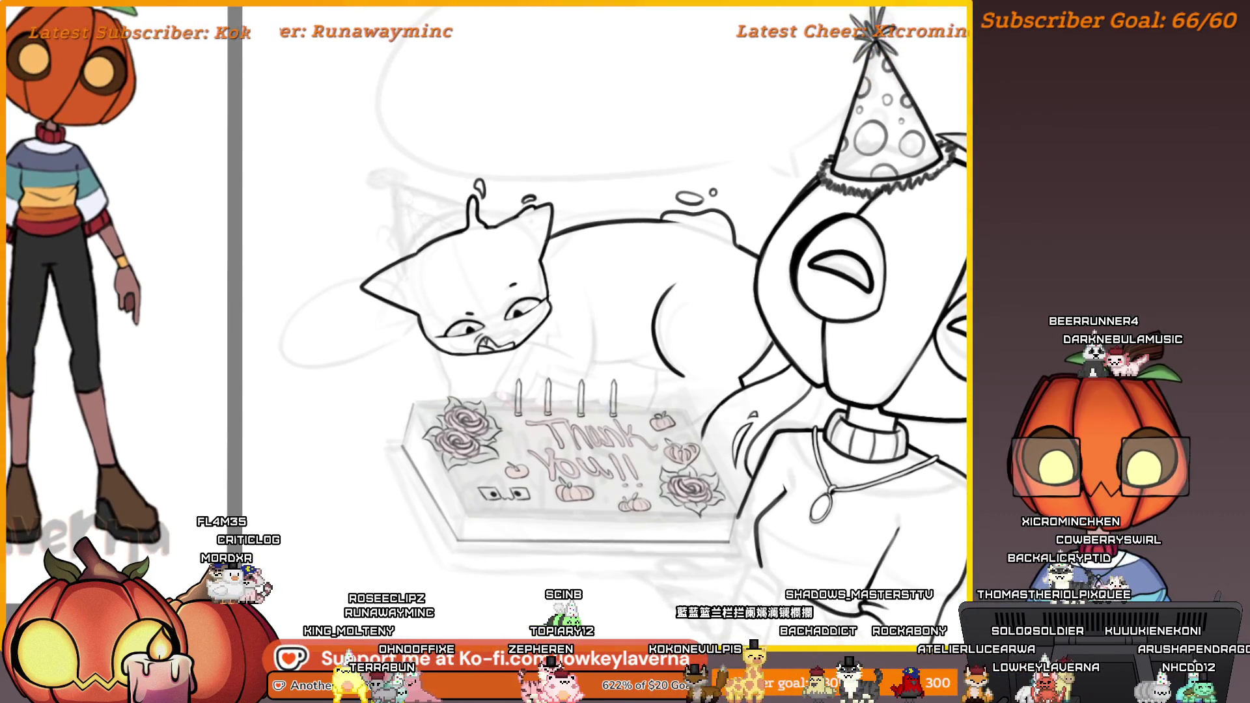
pyautogui.hotkey('ctrl', 'z')
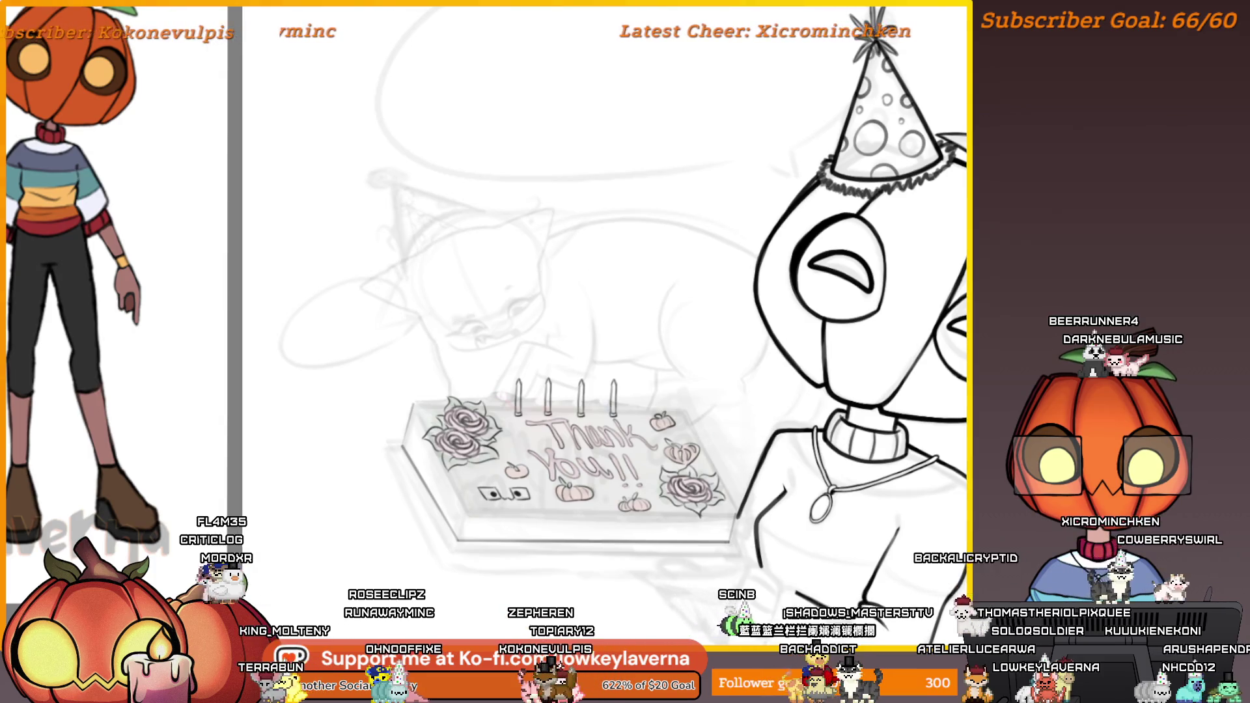
pyautogui.hotkey('ctrl', 'y')
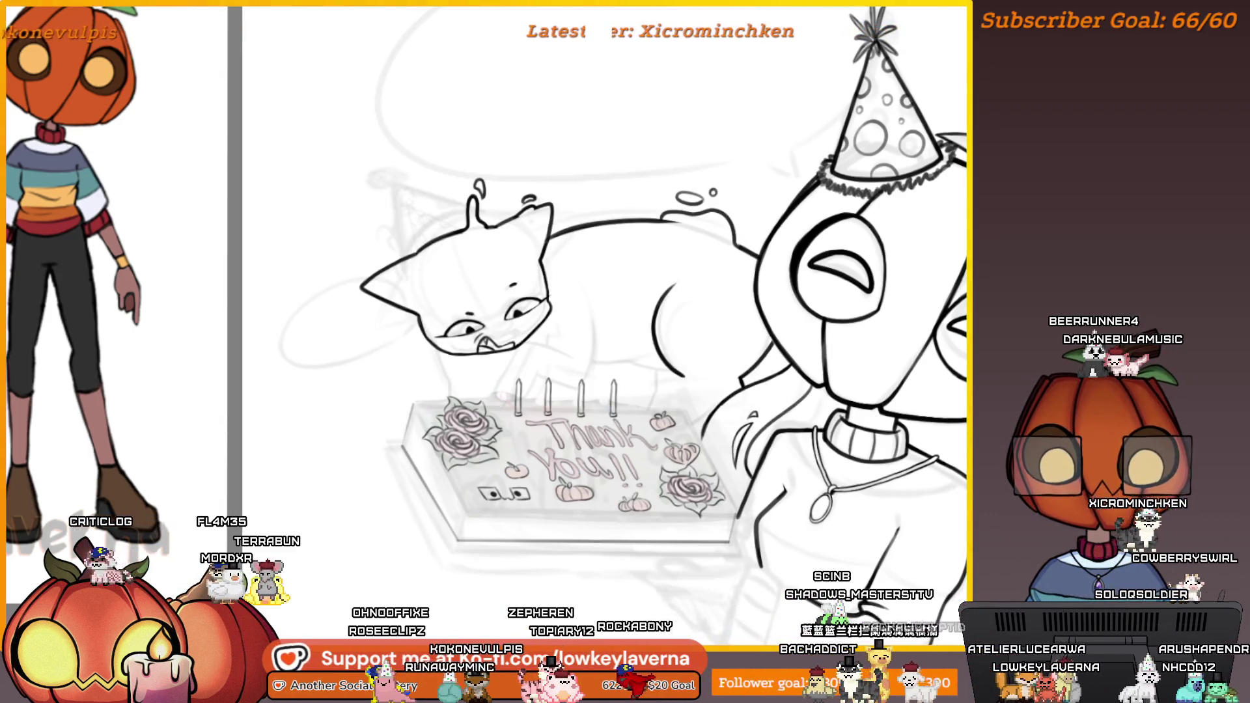
# Draw a looping curve beside the cat's cheek in the mirrored view, then unflip it
pyautogui.moveTo(482, 357); pyautogui.dragTo(559, 354)
pyautogui.press('h')
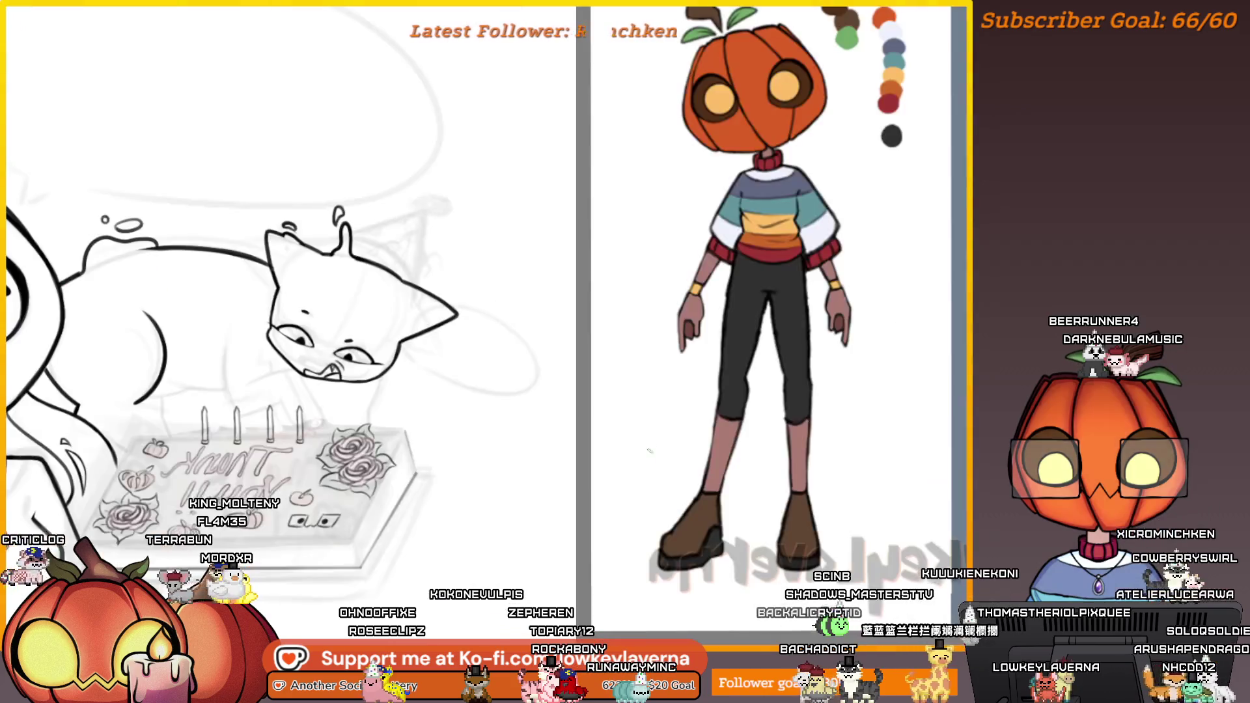
pyautogui.scroll(3, 657, 410)
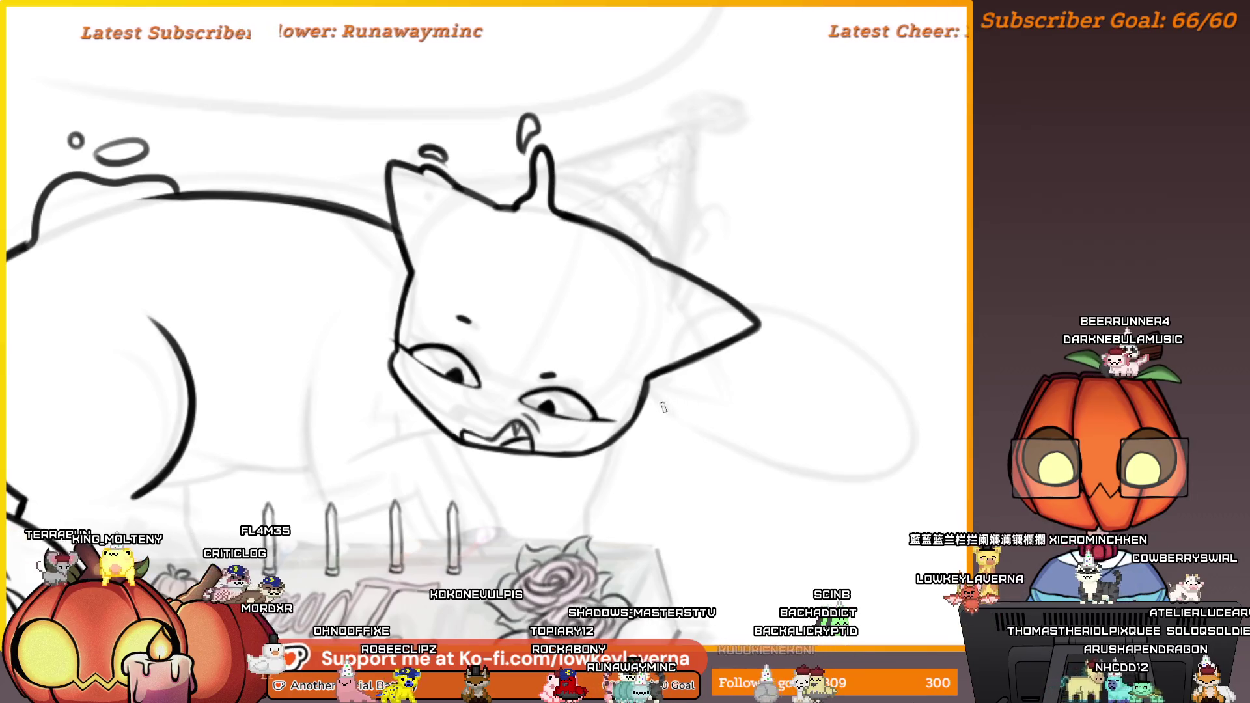
pyautogui.moveTo(663, 408); pyautogui.dragTo(688, 405)
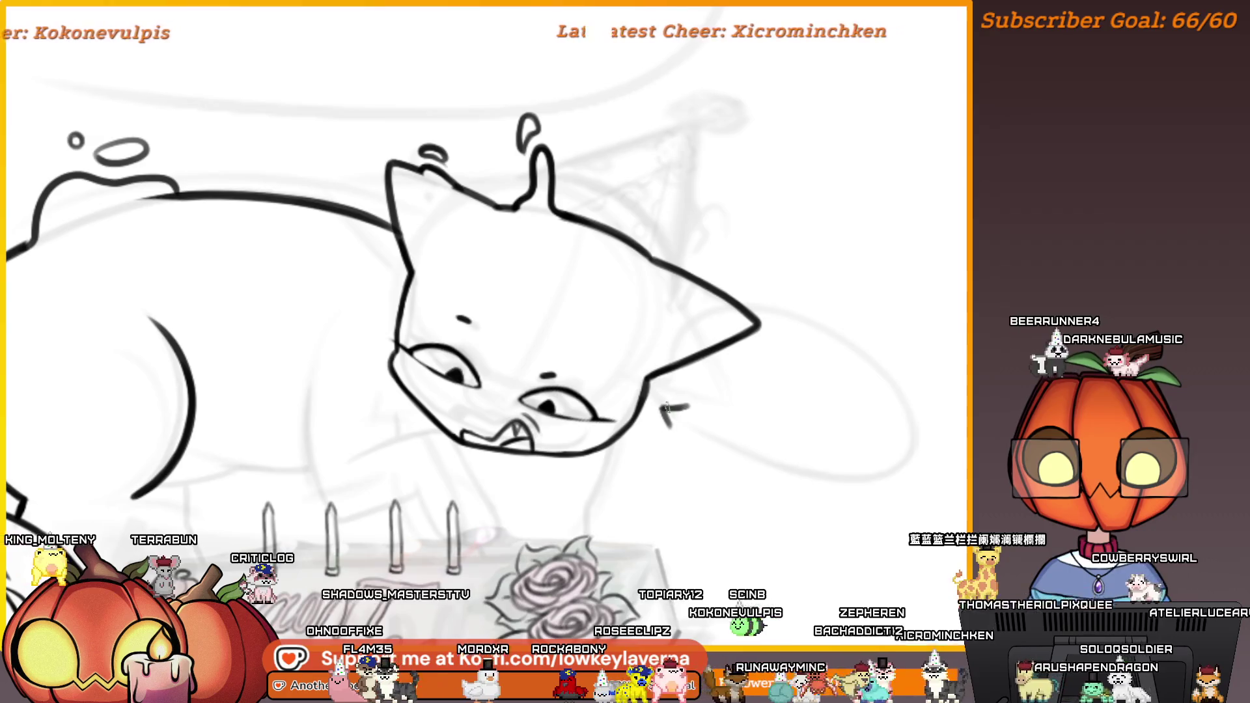
pyautogui.press('m')
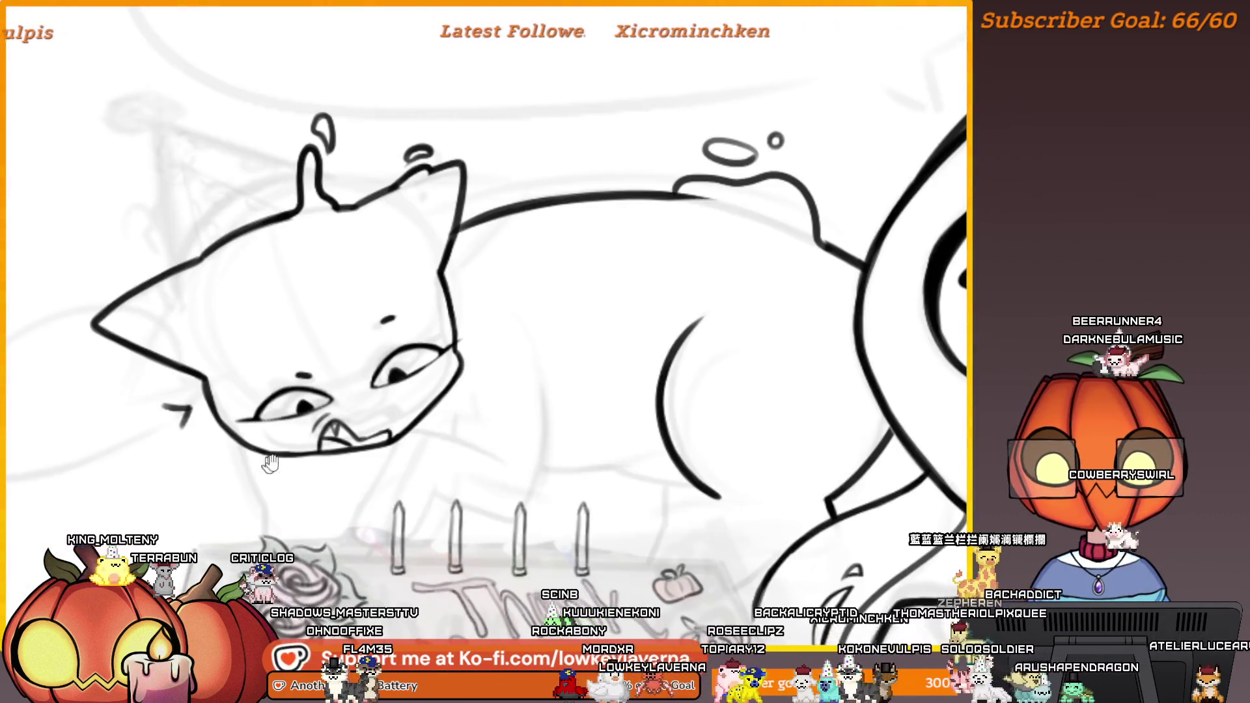
pyautogui.moveTo(270, 463); pyautogui.dragTo(847, 441)
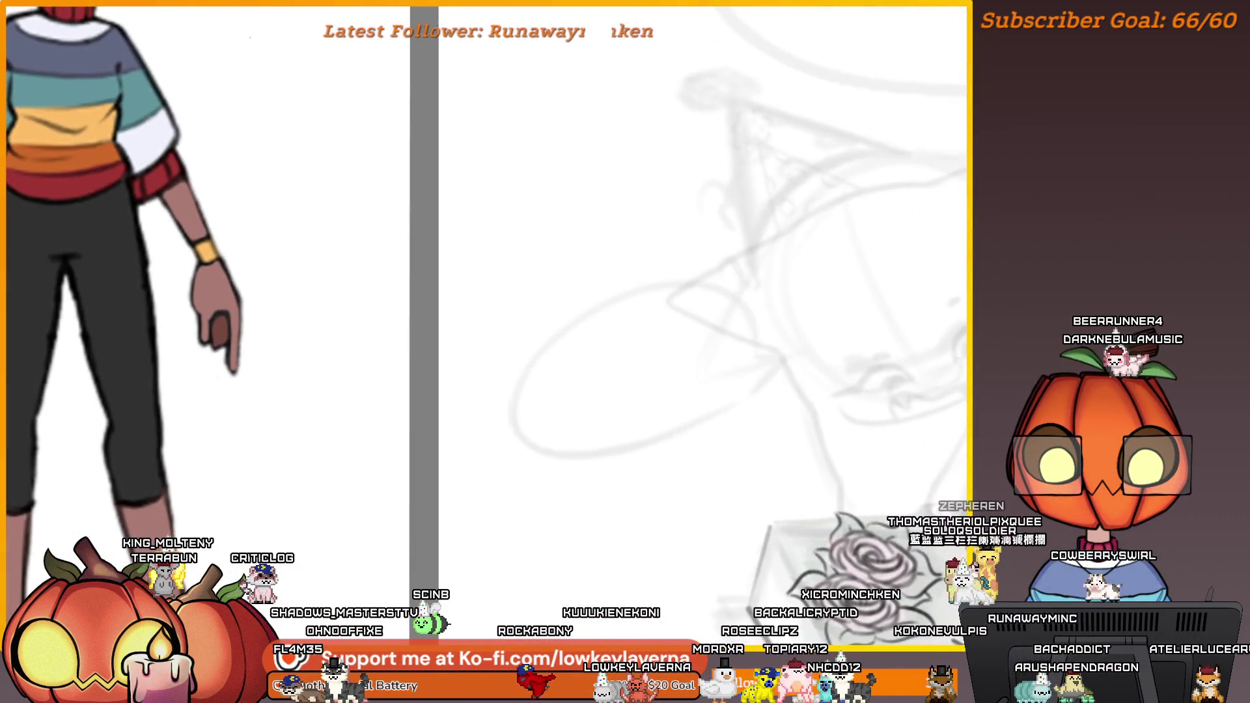
pyautogui.moveTo(745, 373); pyautogui.dragTo(541, 511)
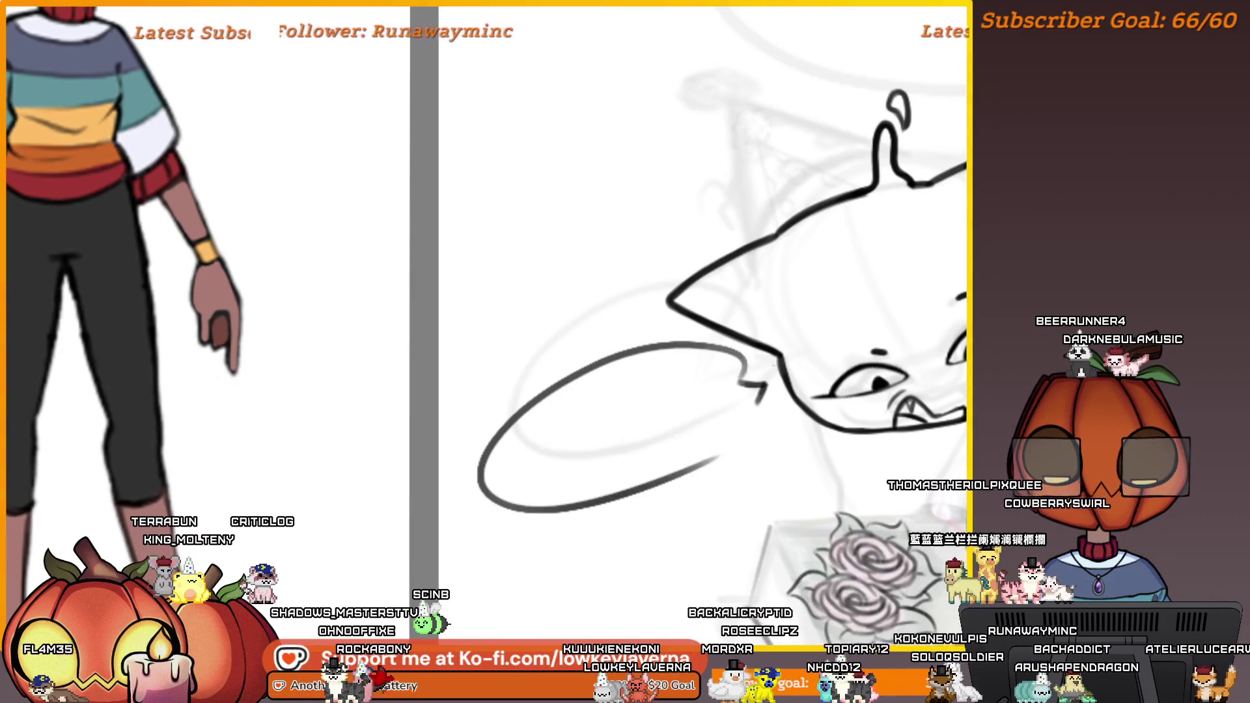
pyautogui.hotkey('ctrl', 'z')
pyautogui.moveTo(743, 364)
pyautogui.mouseDown()
pyautogui.moveTo(541, 513)
pyautogui.moveTo(756, 422)
pyautogui.moveTo(668, 488)
pyautogui.mouseUp()
pyautogui.hotkey('ctrl', 'z')
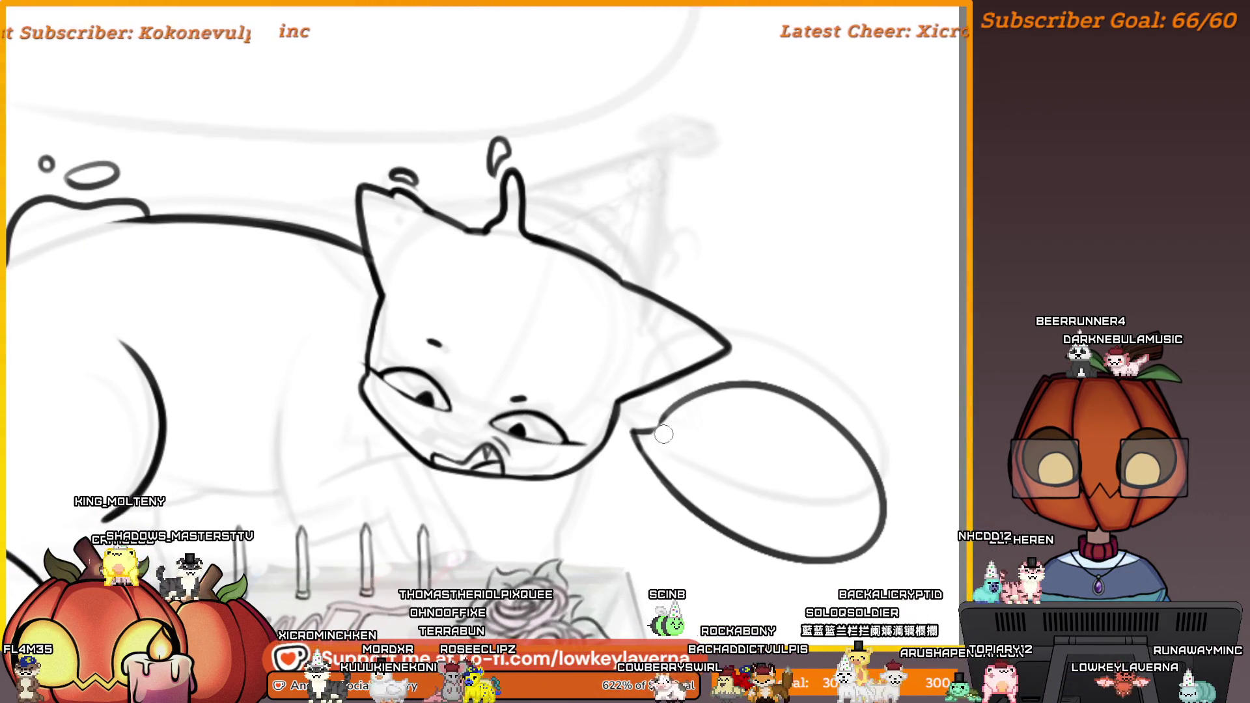
pyautogui.press('h')
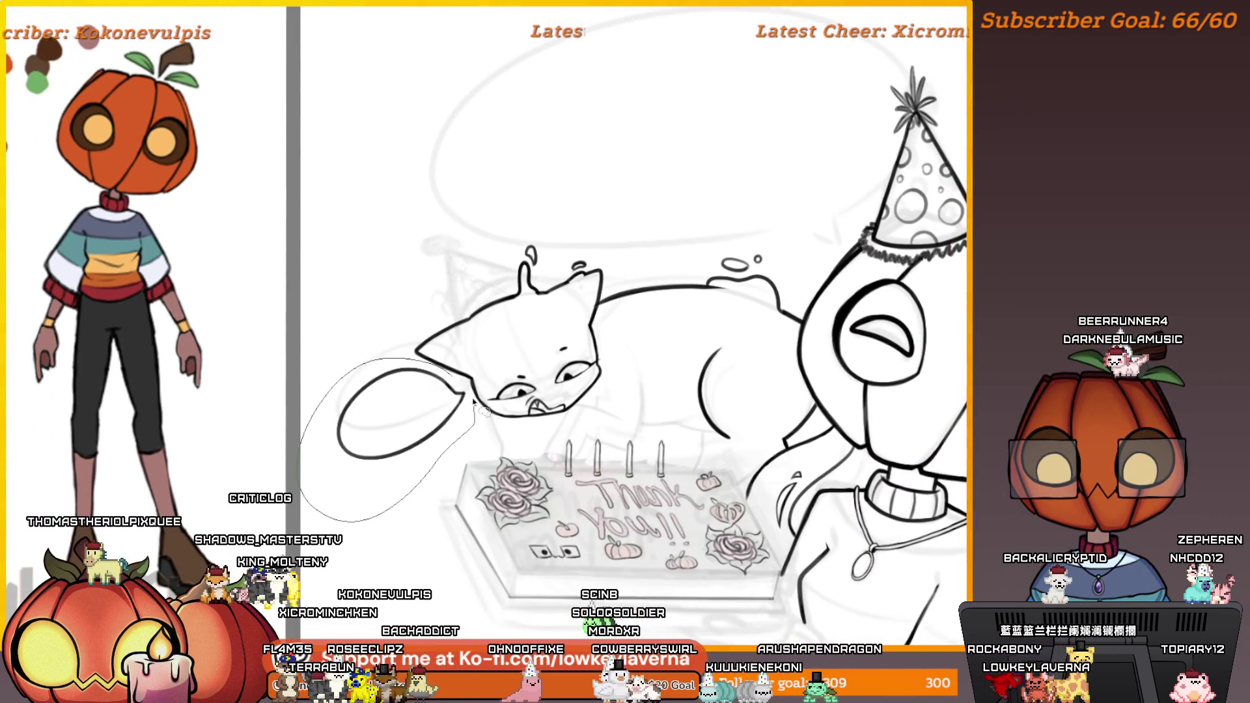
# Transform the cat's paw loop to tilt it toward the cake, then pan to the cake photo
pyautogui.hotkey('ctrl', 't')
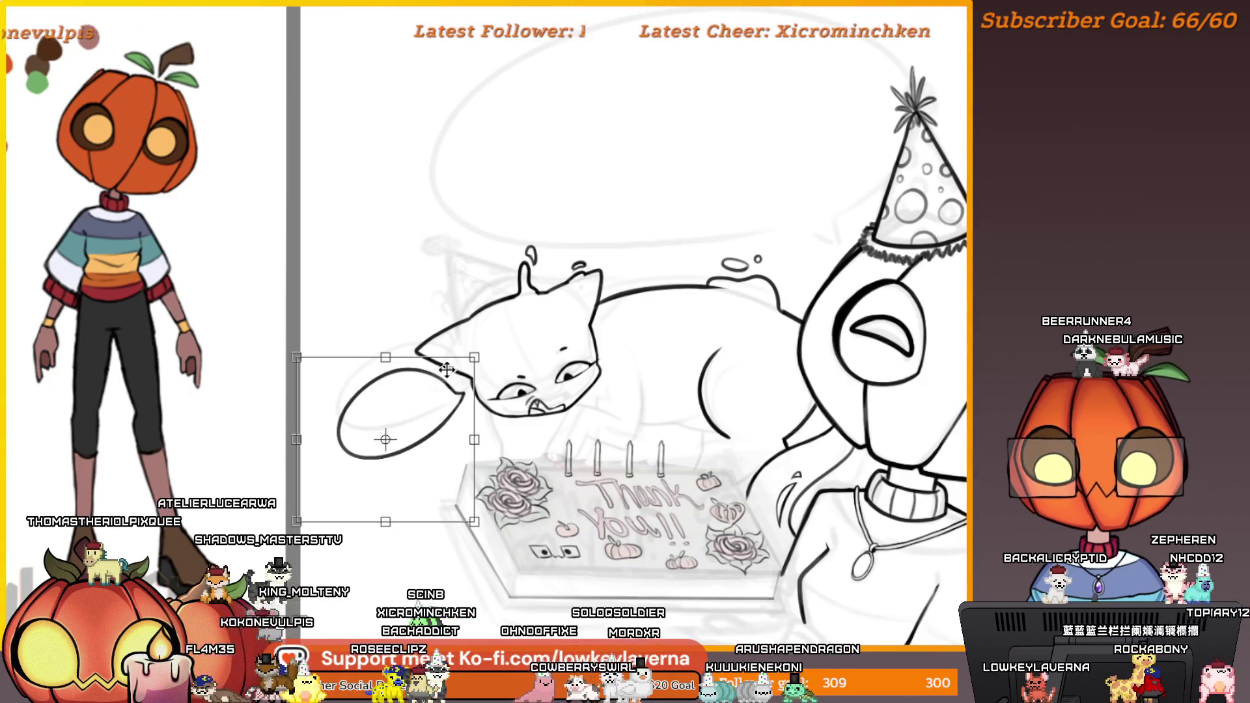
pyautogui.moveTo(453, 436)
pyautogui.mouseDown()
pyautogui.moveTo(459, 449)
pyautogui.moveTo(442, 451)
pyautogui.mouseUp()
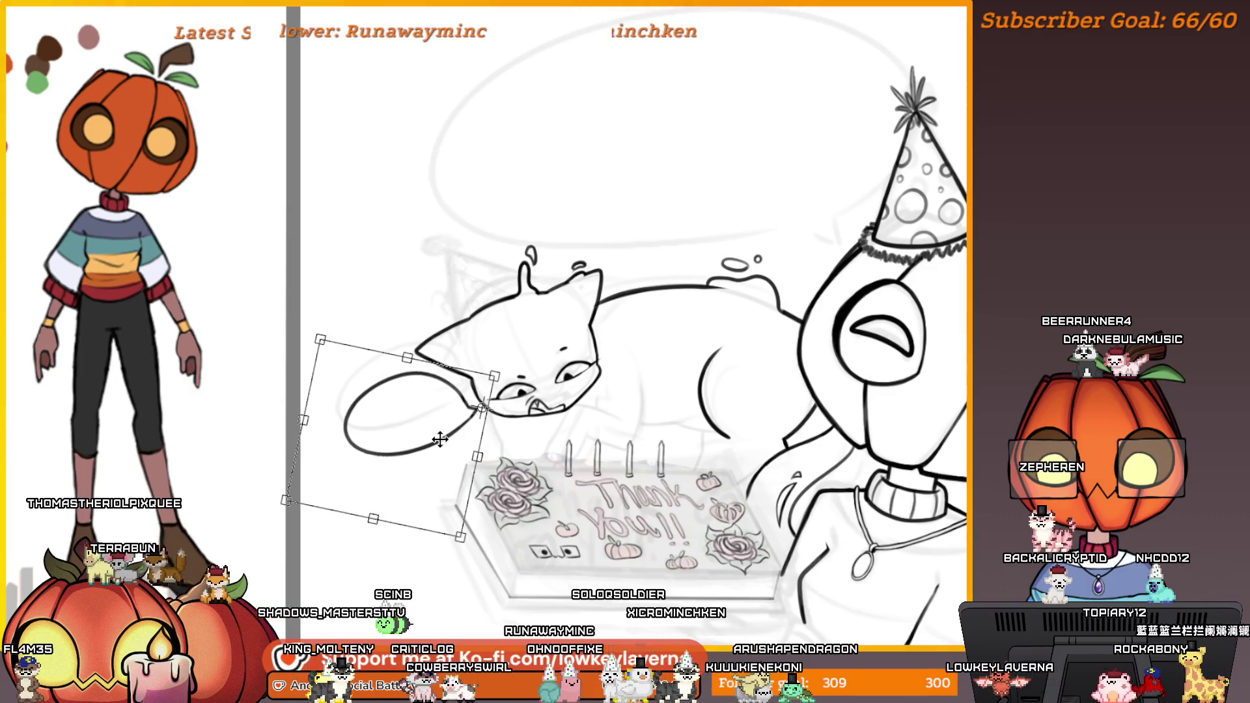
pyautogui.press('Return')
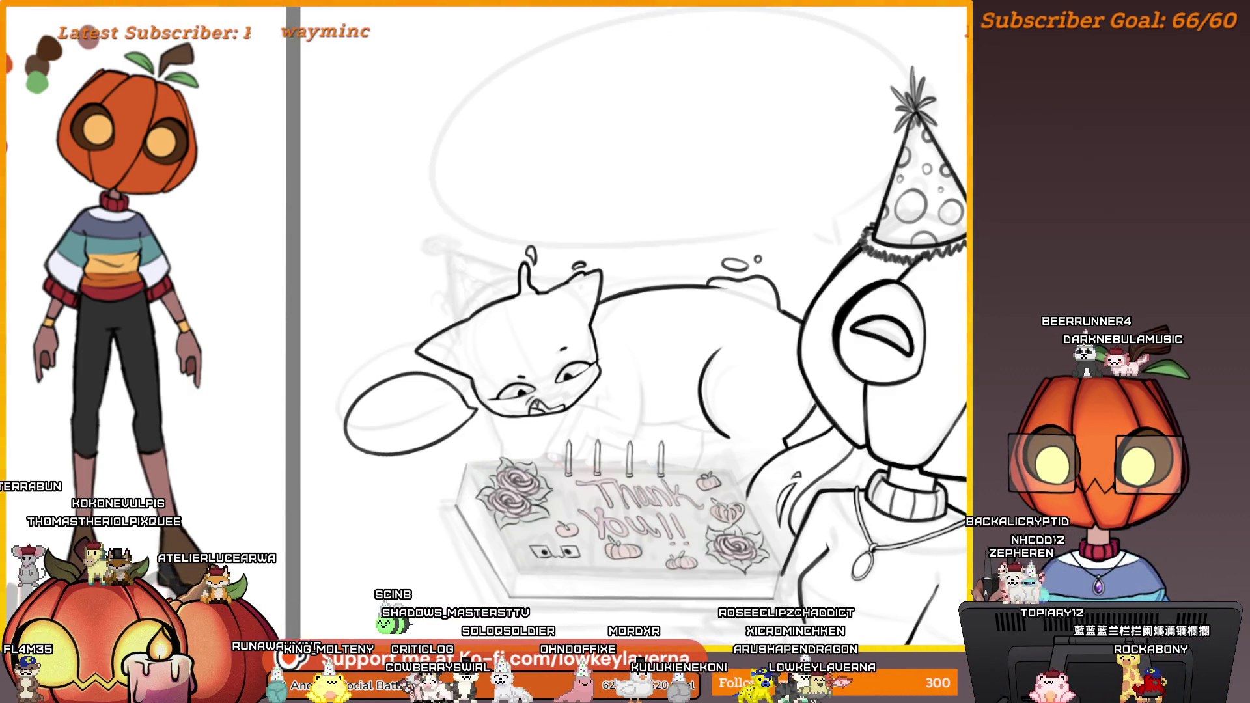
pyautogui.moveTo(394, 45); pyautogui.dragTo(614, 373)
pyautogui.scroll(-3, 614, 373)
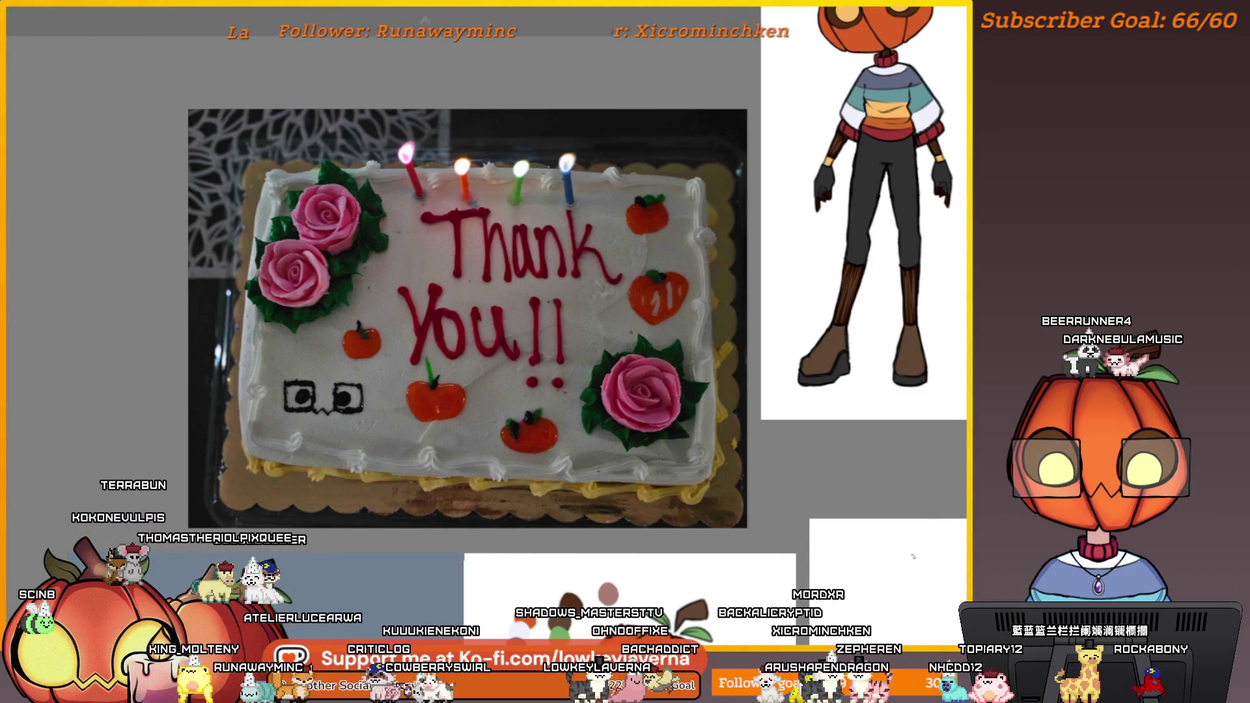
# Browse the cake photo and character references, then pan to a blank white patch of canvas
pyautogui.scroll(3, 571, 199)
pyautogui.moveTo(570, 200); pyautogui.dragTo(424, 8)
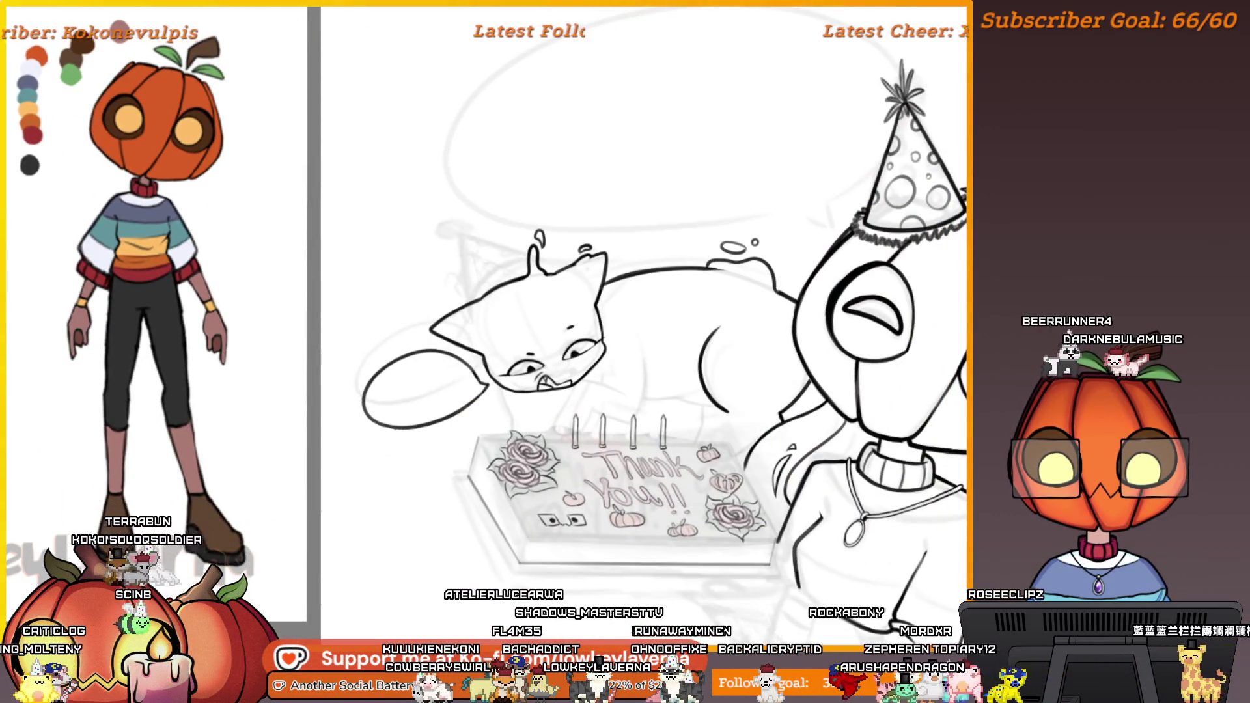
pyautogui.scroll(-2, 625, 391)
pyautogui.moveTo(489, 114)
pyautogui.mouseDown()
pyautogui.moveTo(721, 399)
pyautogui.moveTo(834, 506)
pyautogui.mouseUp()
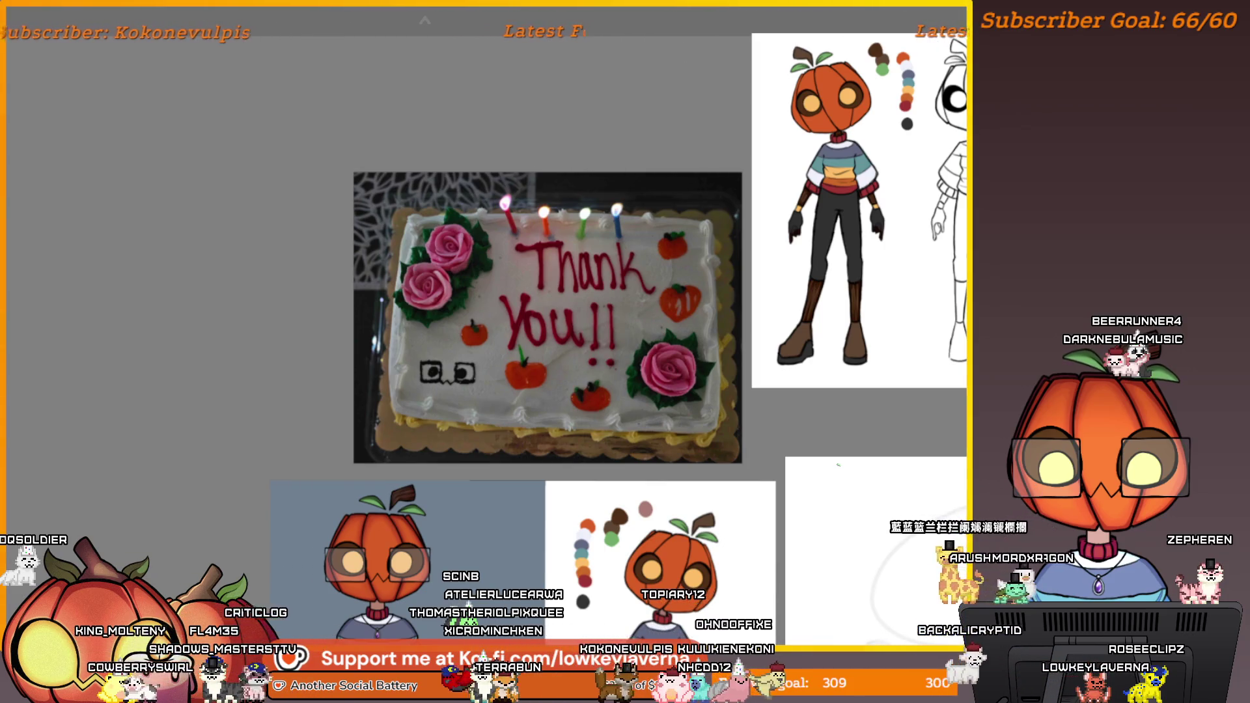
pyautogui.moveTo(845, 496)
pyautogui.mouseDown()
pyautogui.moveTo(662, 323)
pyautogui.moveTo(845, 492)
pyautogui.moveTo(884, 461)
pyautogui.mouseUp()
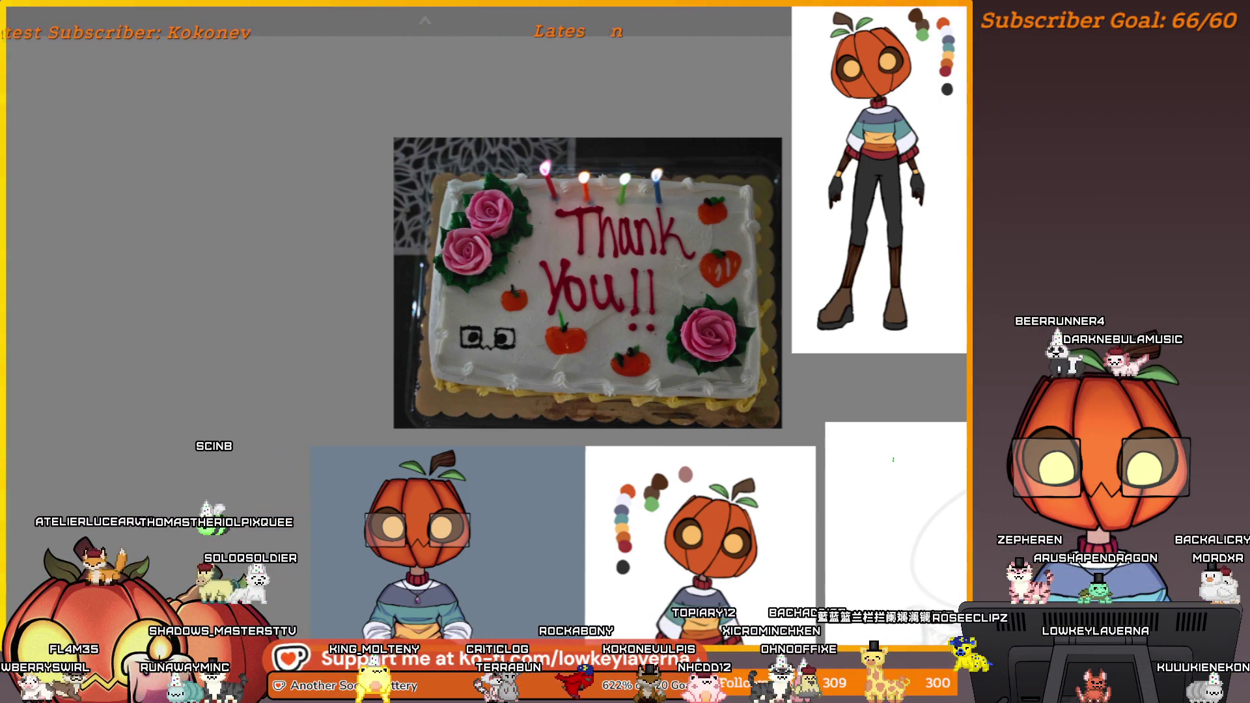
pyautogui.scroll(3, 735, 226)
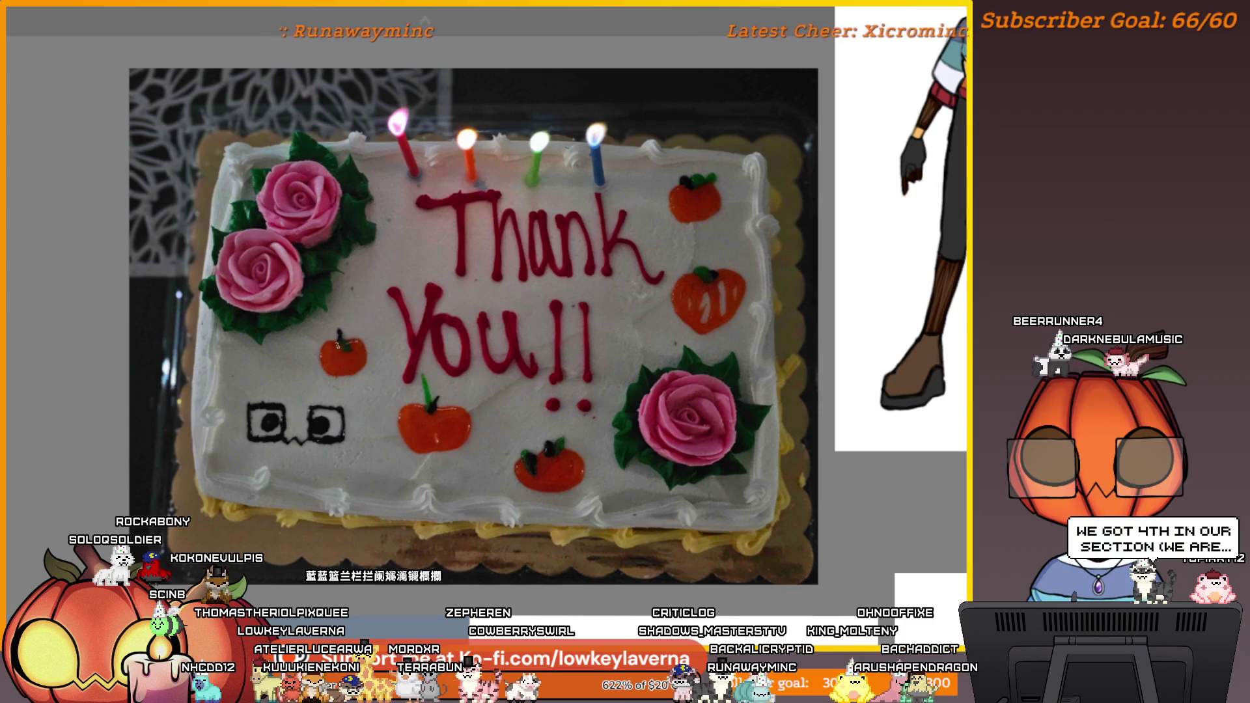
pyautogui.scroll(-2, 346, 342)
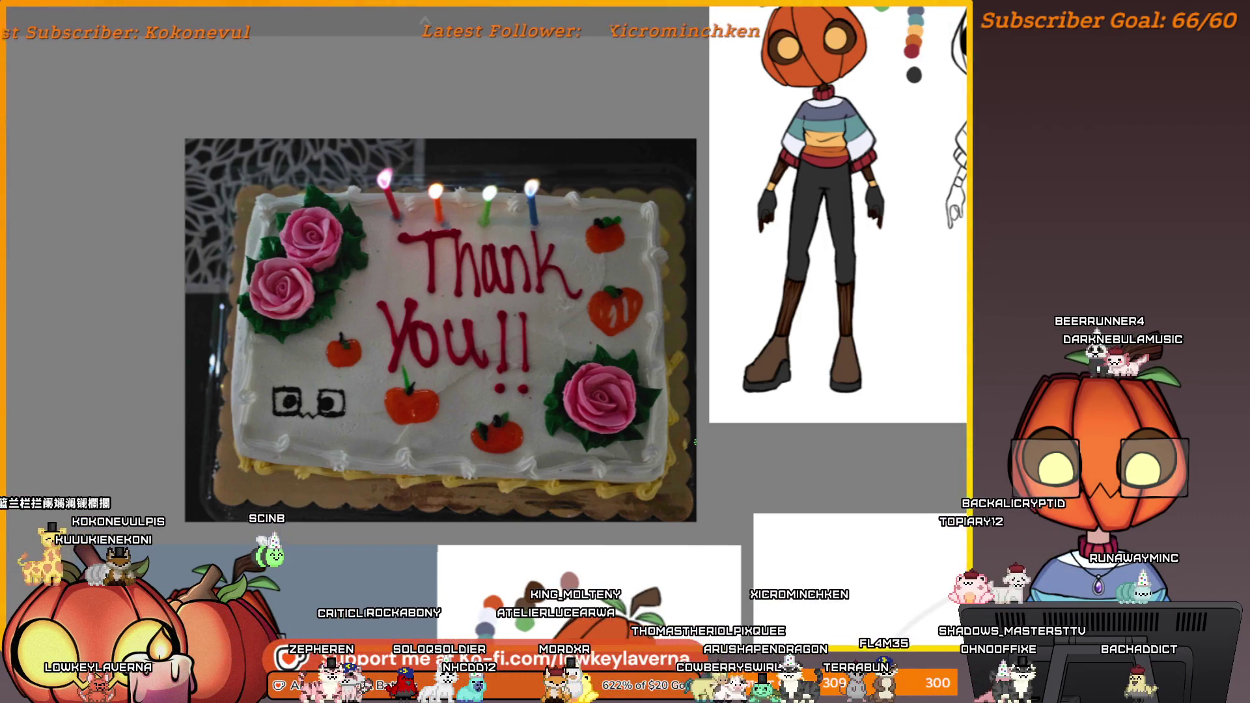
pyautogui.moveTo(830, 417)
pyautogui.mouseDown()
pyautogui.moveTo(638, 254)
pyautogui.moveTo(399, 95)
pyautogui.mouseUp()
pyautogui.scroll(5, 618, 325)
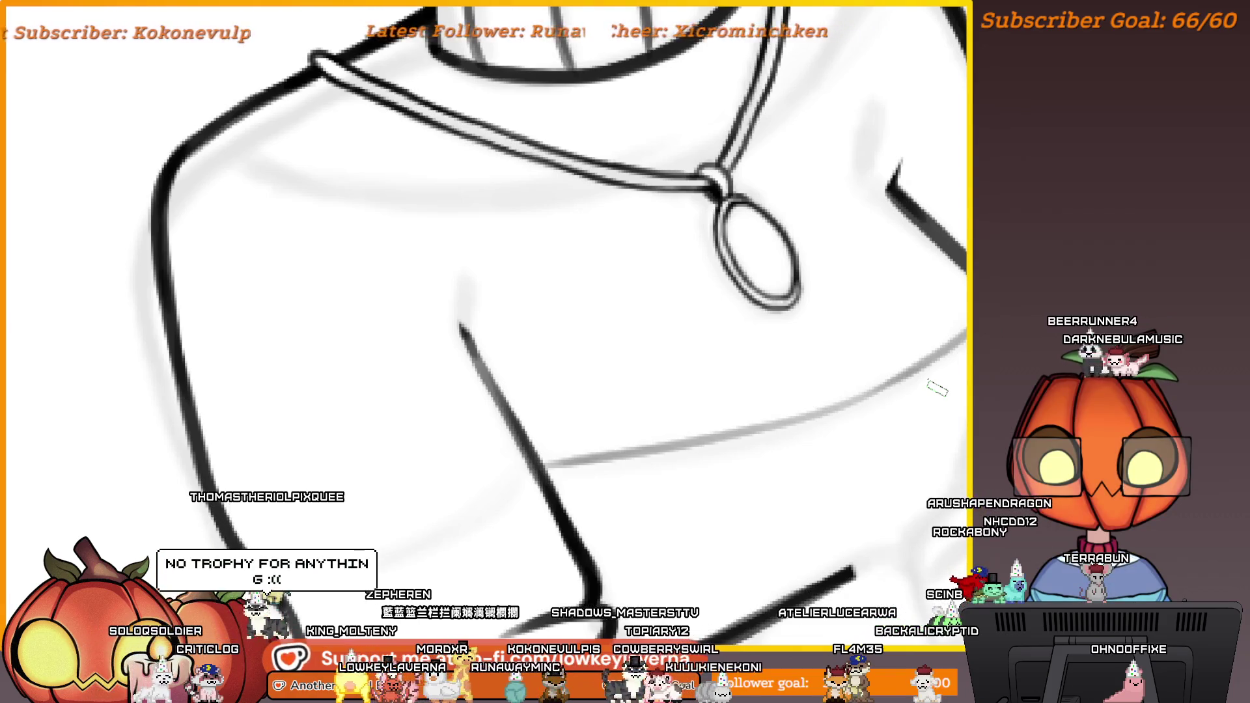
pyautogui.scroll(-5, 819, 305)
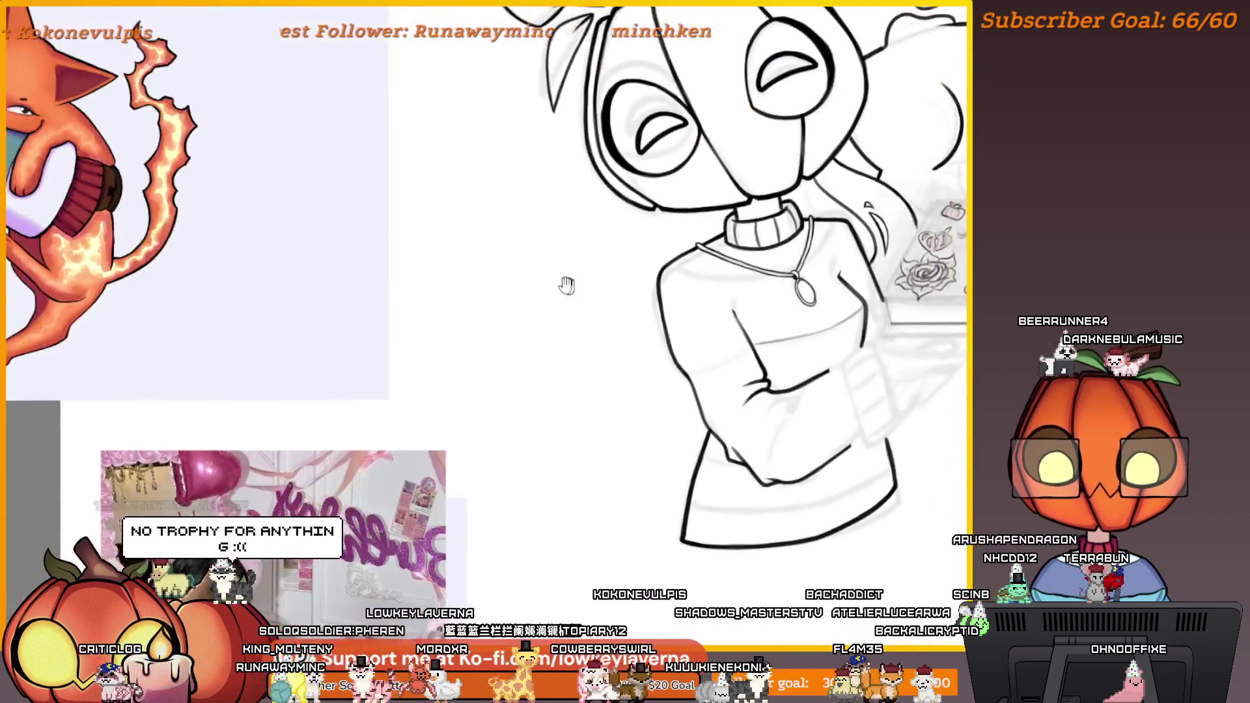
pyautogui.scroll(-10, 639, 165)
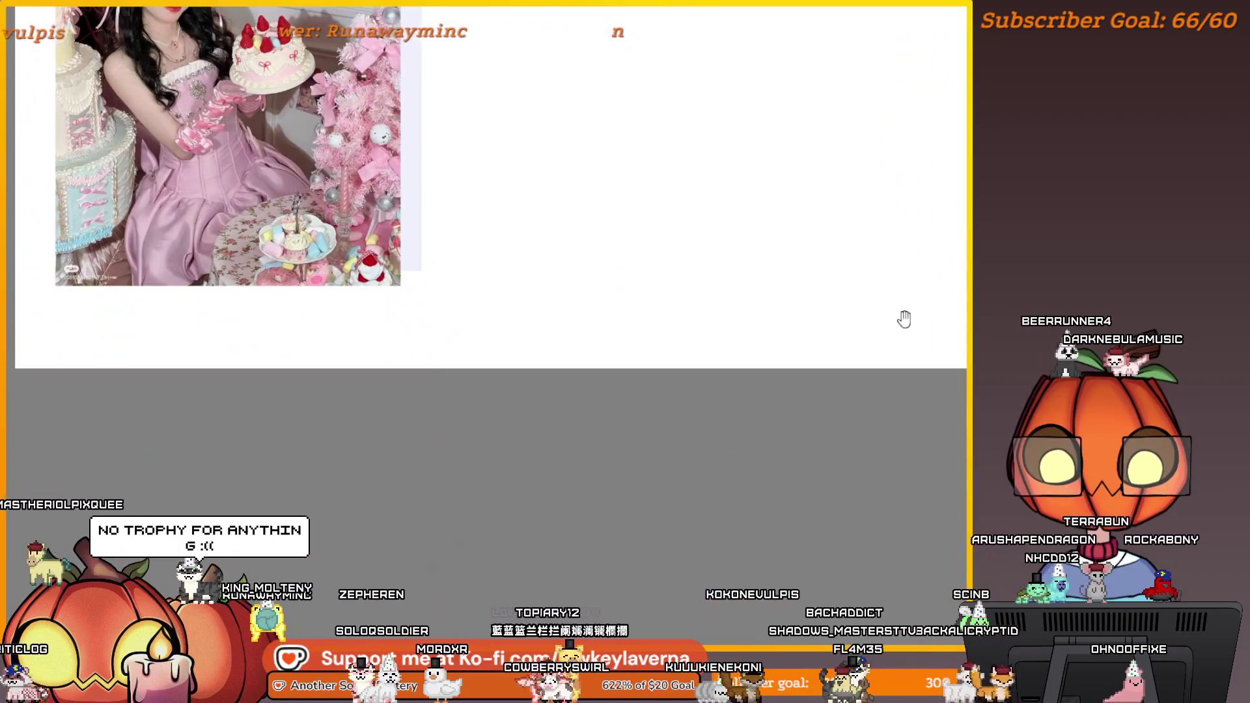
pyautogui.moveTo(905, 319)
pyautogui.mouseDown()
pyautogui.moveTo(940, 419)
pyautogui.moveTo(482, 450)
pyautogui.mouseUp()
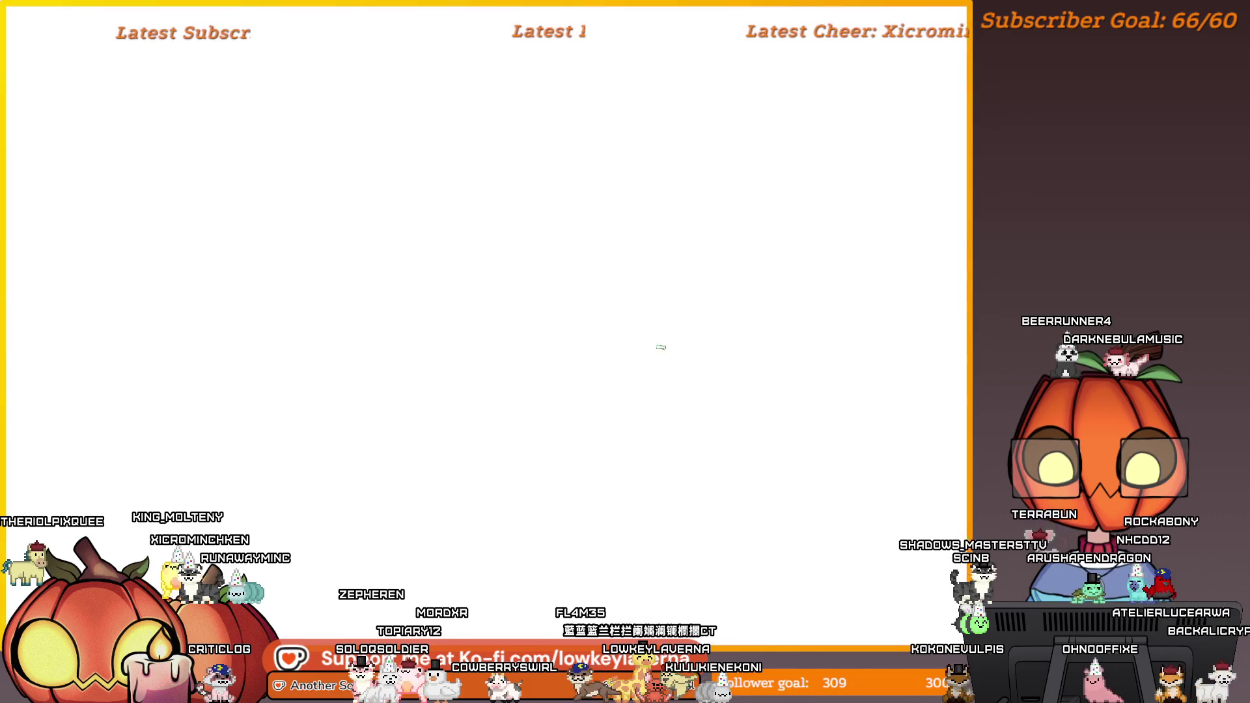
# Sketch the trophy's elliptical rim and the curved sides of its bowl
pyautogui.moveTo(681, 302); pyautogui.dragTo(682, 278)
pyautogui.hotkey('ctrl', 'z')
pyautogui.moveTo(840, 272)
pyautogui.mouseDown()
pyautogui.moveTo(600, 286)
pyautogui.moveTo(838, 279)
pyautogui.moveTo(598, 302)
pyautogui.mouseUp()
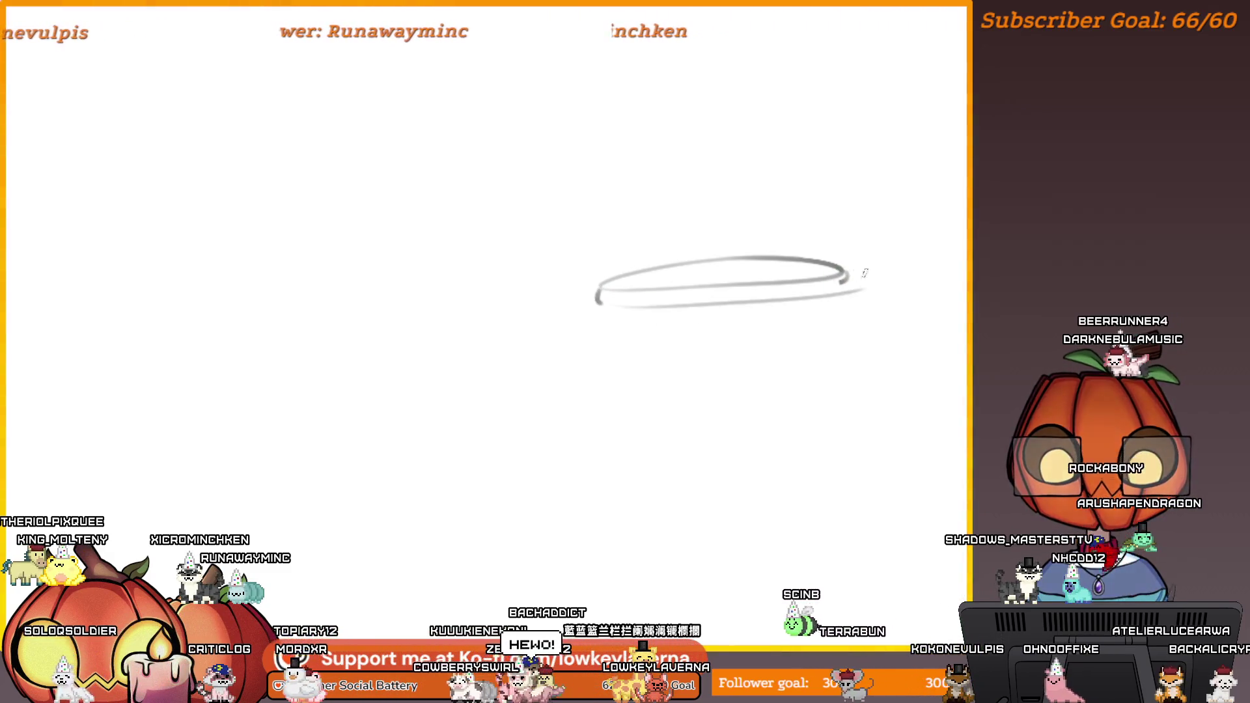
pyautogui.moveTo(608, 333)
pyautogui.mouseDown()
pyautogui.moveTo(603, 320)
pyautogui.moveTo(634, 448)
pyautogui.mouseUp()
pyautogui.hotkey('ctrl', 'z')
pyautogui.moveTo(840, 287)
pyautogui.mouseDown()
pyautogui.moveTo(759, 443)
pyautogui.moveTo(715, 461)
pyautogui.moveTo(718, 541)
pyautogui.mouseUp()
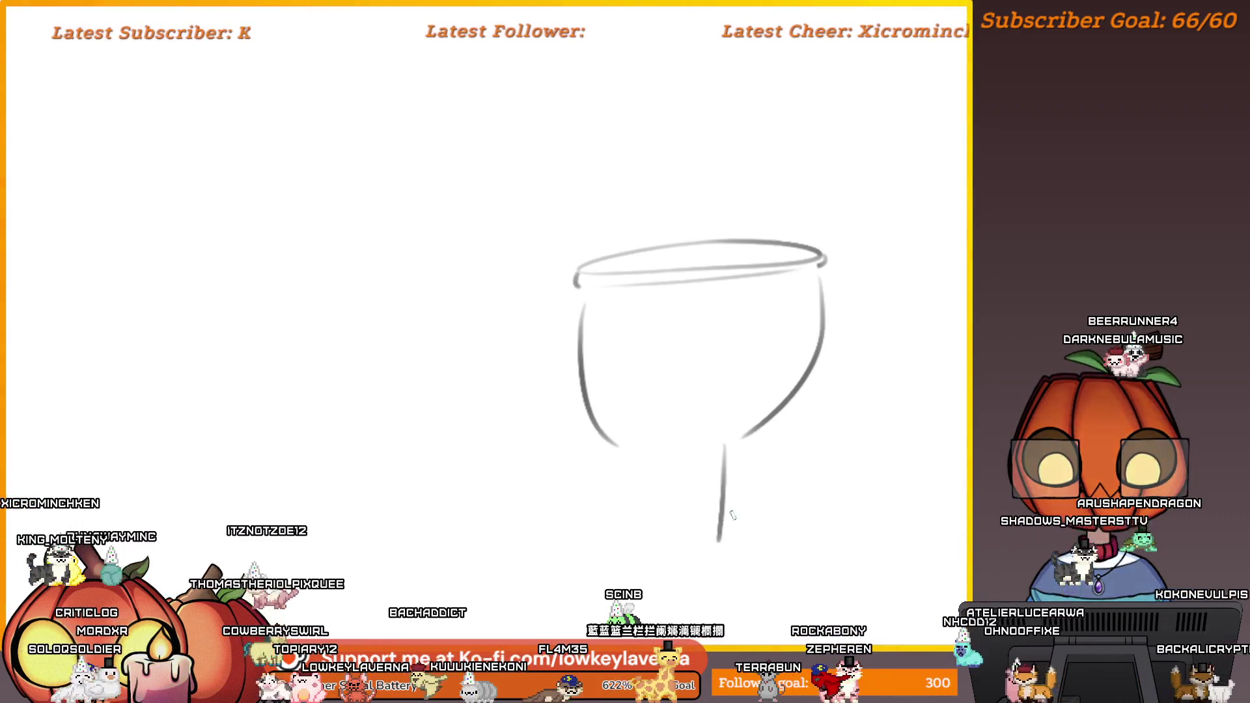
pyautogui.hotkey('ctrl', 'z')
pyautogui.hotkey('ctrl', 'z')
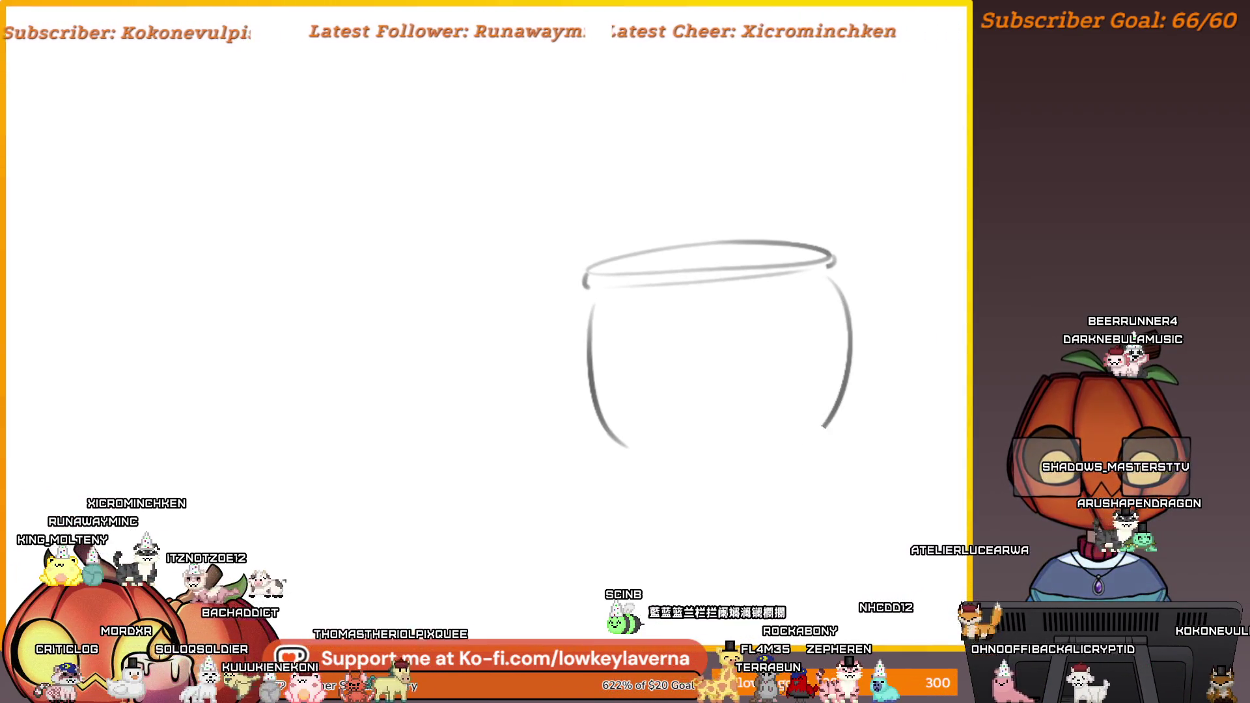
# Add the trophy's left and right handles, its stem and base edges
pyautogui.moveTo(938, 257); pyautogui.dragTo(937, 459)
pyautogui.moveTo(639, 334); pyautogui.dragTo(658, 358)
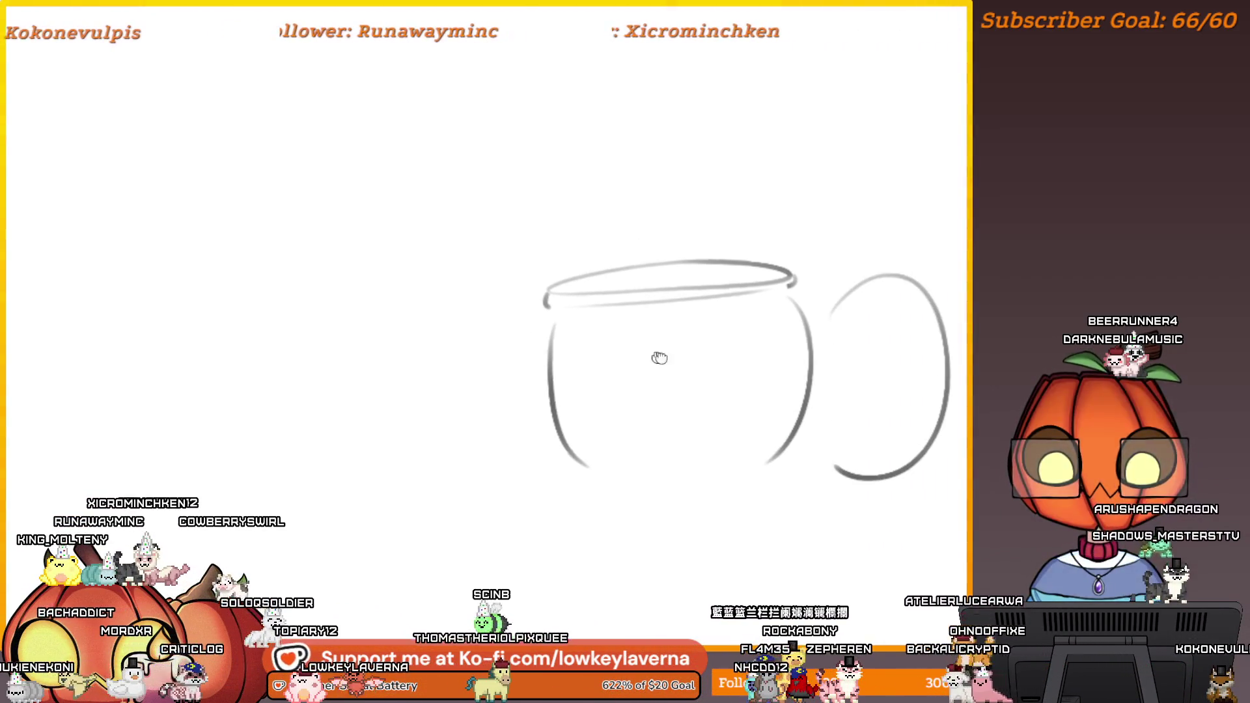
pyautogui.moveTo(586, 339); pyautogui.dragTo(590, 463)
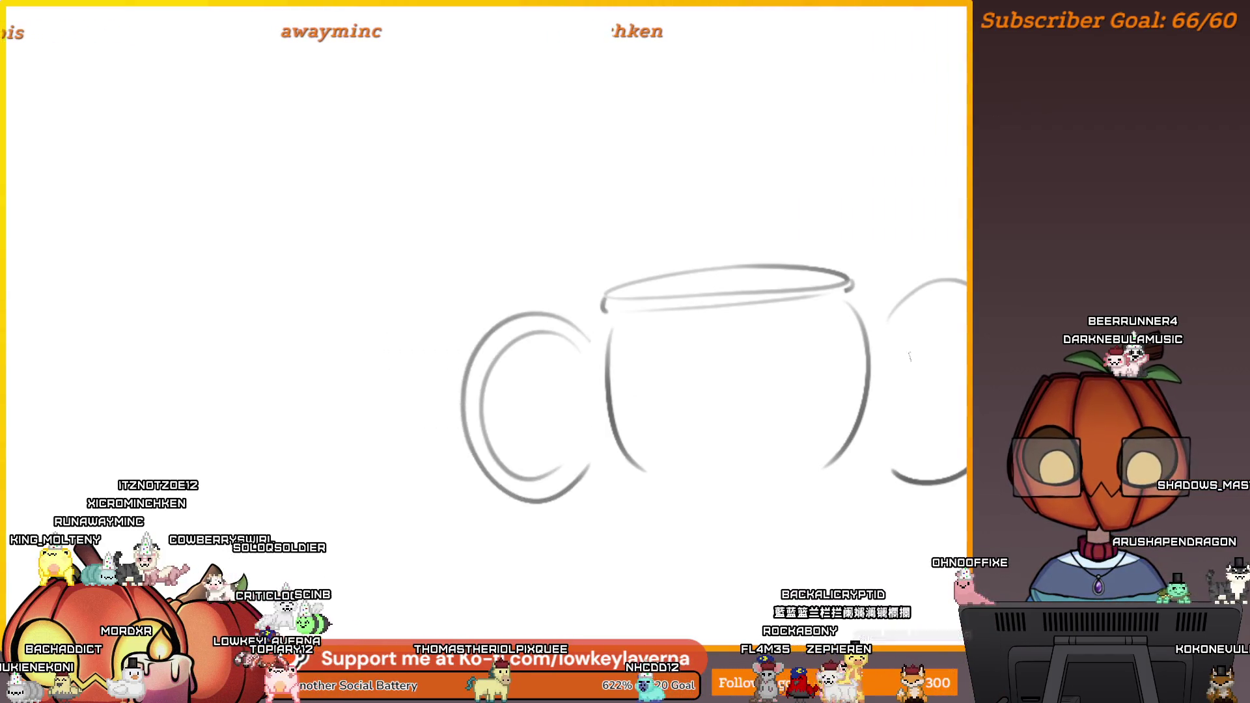
pyautogui.moveTo(771, 529); pyautogui.dragTo(762, 475)
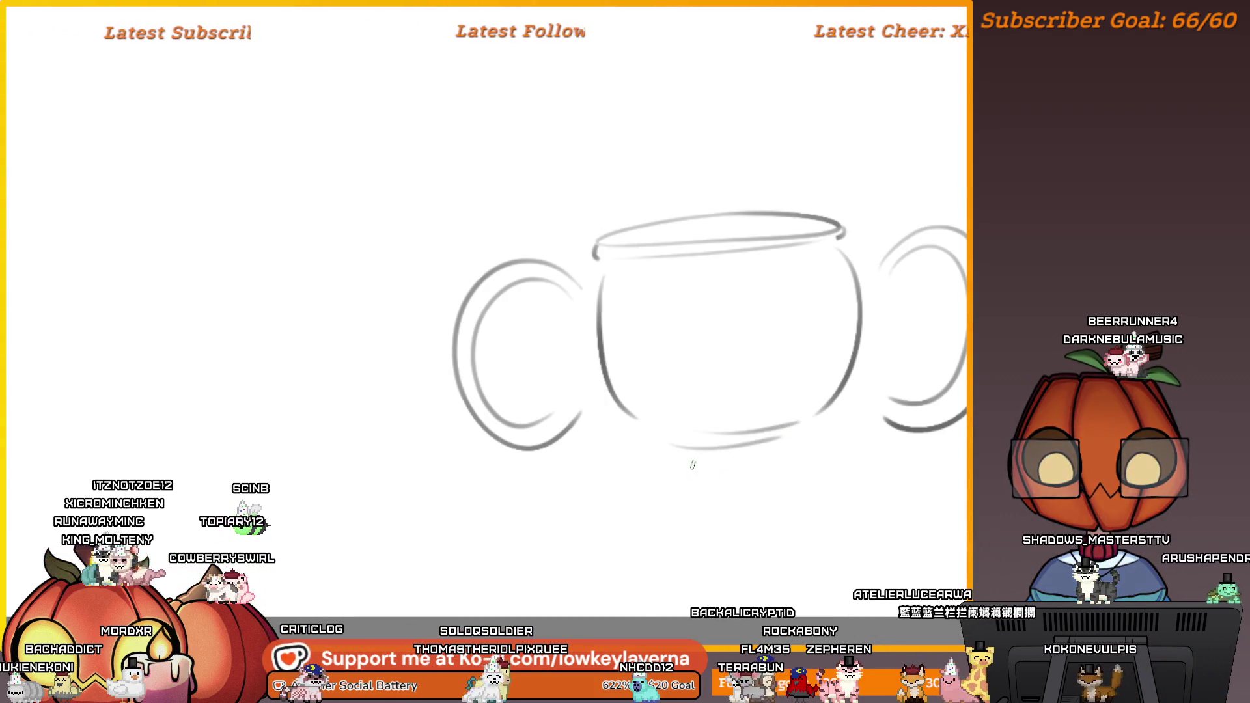
pyautogui.moveTo(709, 479); pyautogui.dragTo(701, 441)
pyautogui.moveTo(865, 540)
pyautogui.mouseDown()
pyautogui.moveTo(651, 543)
pyautogui.moveTo(858, 518)
pyautogui.moveTo(861, 544)
pyautogui.mouseUp()
pyautogui.moveTo(713, 411); pyautogui.dragTo(715, 515)
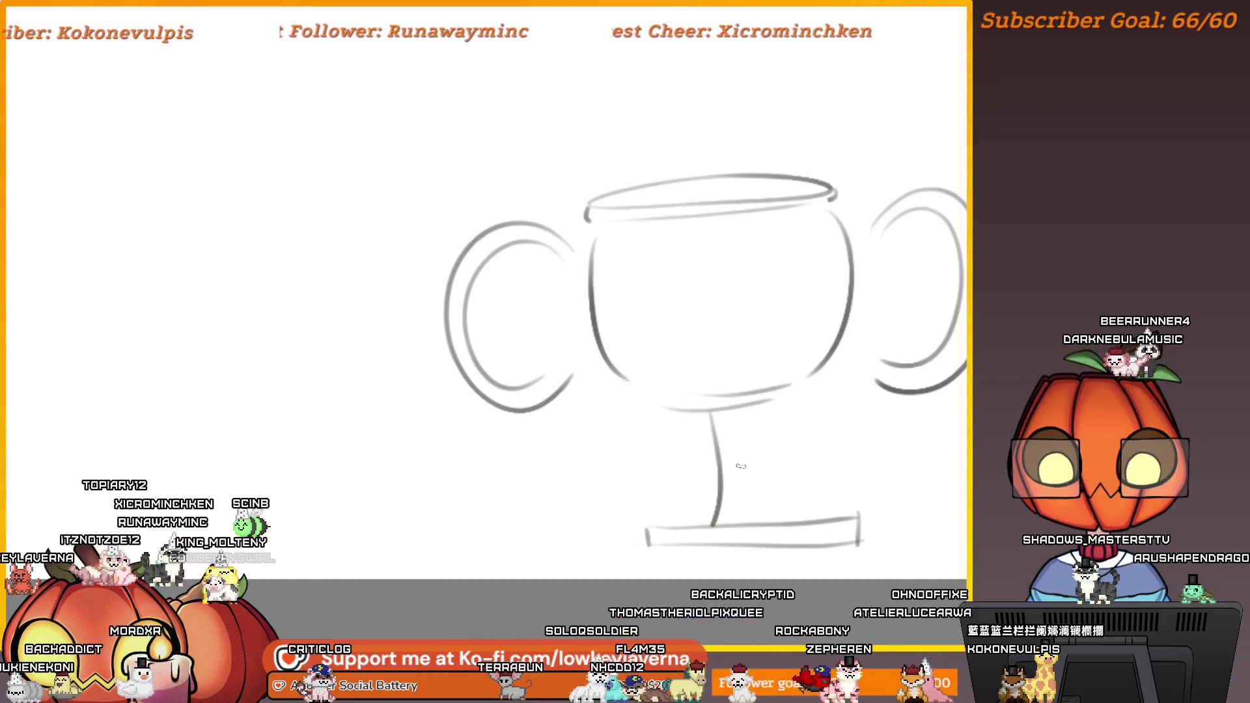
pyautogui.moveTo(738, 411); pyautogui.dragTo(743, 535)
pyautogui.moveTo(884, 371)
pyautogui.mouseDown()
pyautogui.moveTo(842, 435)
pyautogui.moveTo(810, 443)
pyautogui.mouseUp()
# Write 'you did it!!' inside the bowl and erase the trophy's flat base line
pyautogui.scroll(-1, 749, 324)
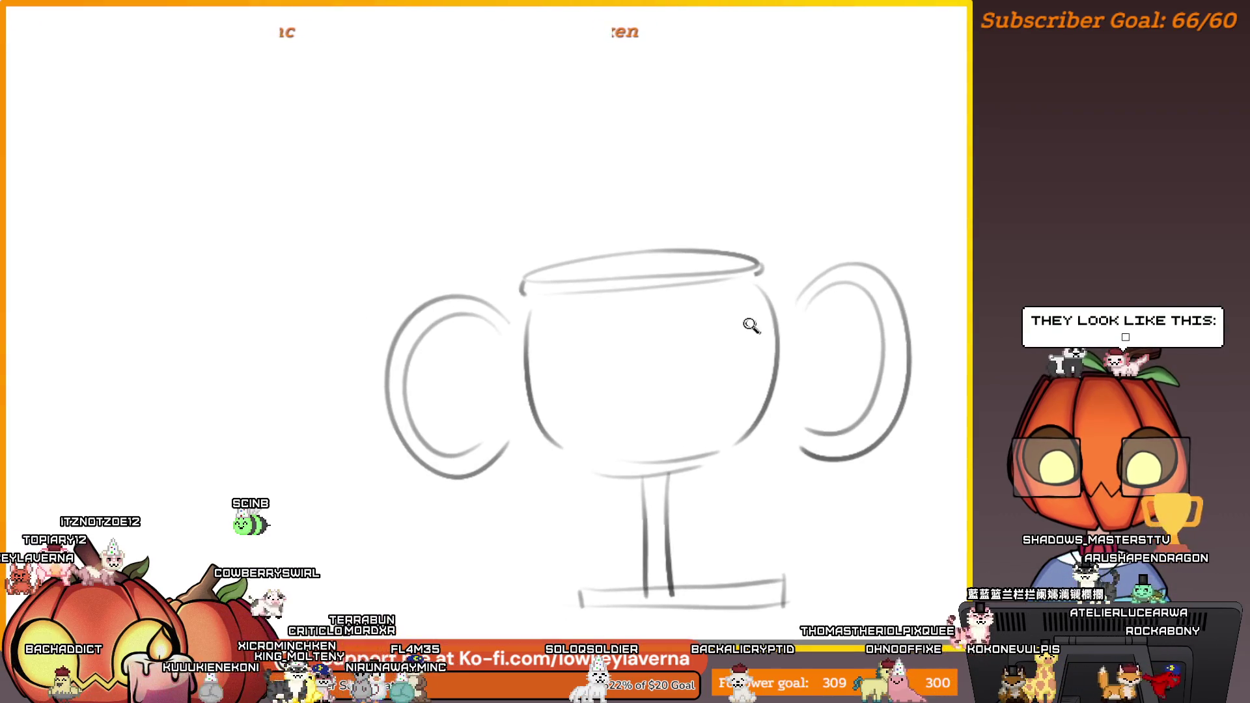
pyautogui.scroll(-1, 749, 324)
pyautogui.moveTo(545, 311); pyautogui.dragTo(564, 333)
pyautogui.moveTo(573, 306)
pyautogui.mouseDown()
pyautogui.moveTo(569, 363)
pyautogui.moveTo(598, 318)
pyautogui.moveTo(644, 333)
pyautogui.mouseUp()
pyautogui.moveTo(684, 296); pyautogui.dragTo(687, 332)
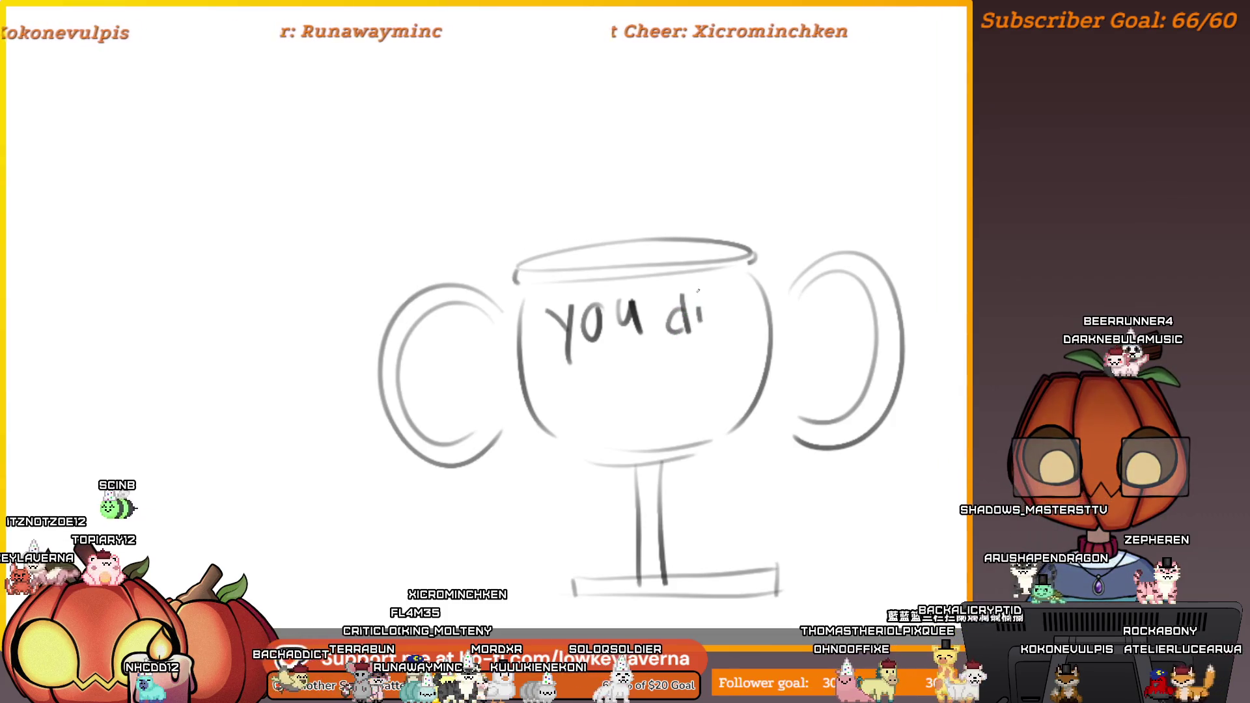
pyautogui.moveTo(701, 306); pyautogui.dragTo(701, 325)
pyautogui.moveTo(721, 304)
pyautogui.mouseDown()
pyautogui.moveTo(722, 323)
pyautogui.moveTo(735, 324)
pyautogui.mouseUp()
pyautogui.moveTo(739, 287); pyautogui.dragTo(740, 324)
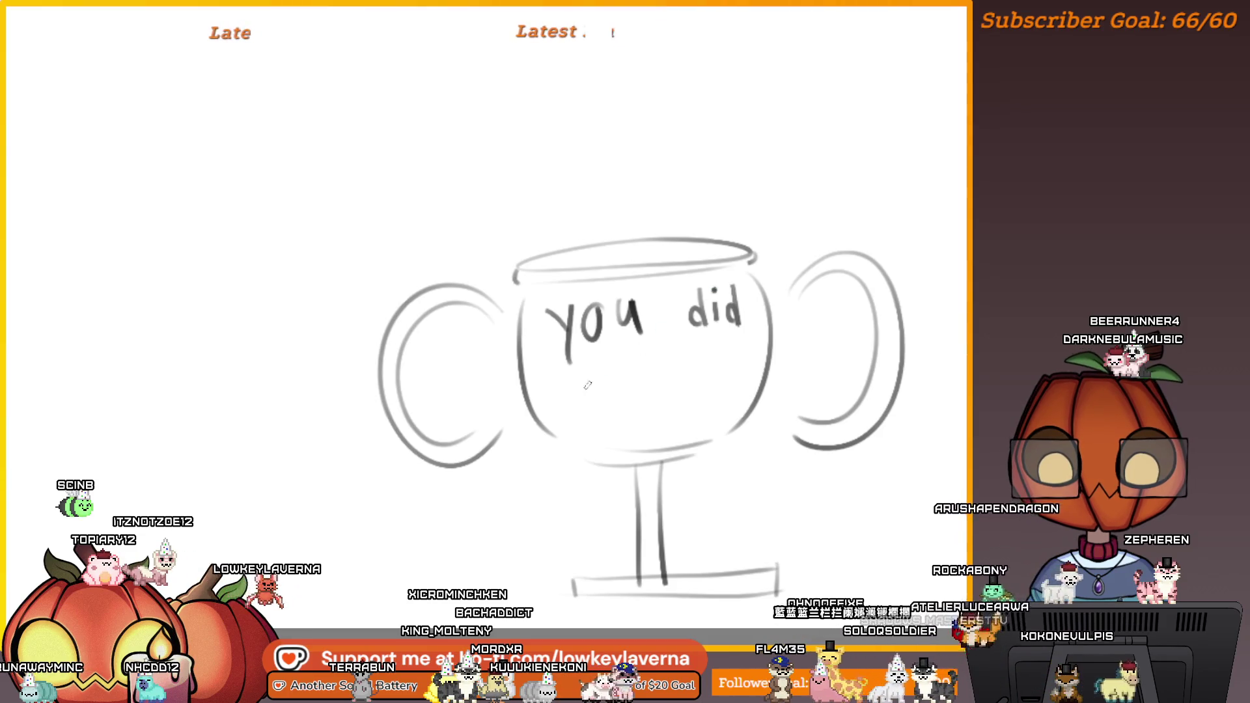
pyautogui.moveTo(626, 357); pyautogui.dragTo(629, 410)
pyautogui.moveTo(604, 385); pyautogui.dragTo(647, 380)
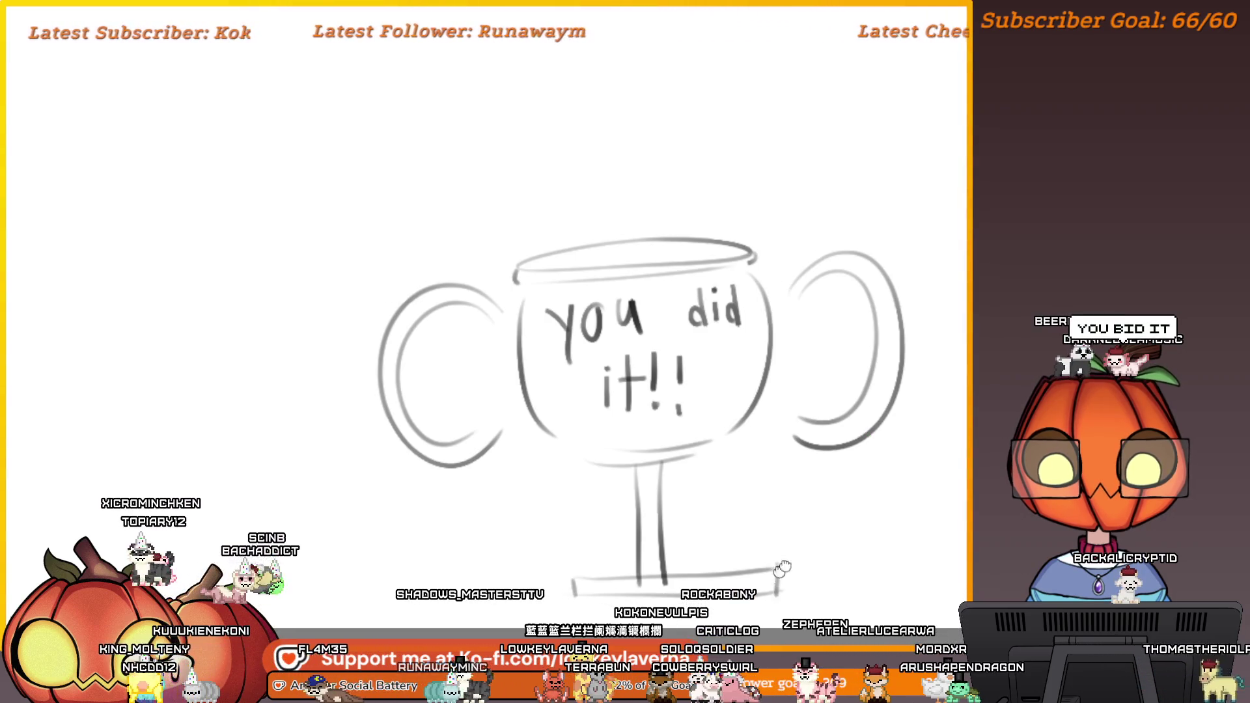
pyautogui.moveTo(868, 433); pyautogui.dragTo(855, 541)
pyautogui.moveTo(943, 545)
pyautogui.mouseDown()
pyautogui.moveTo(739, 545)
pyautogui.moveTo(583, 573)
pyautogui.mouseUp()
# Draw a new slanted trophy base and erase the overhangs of its top line
pyautogui.press('b')
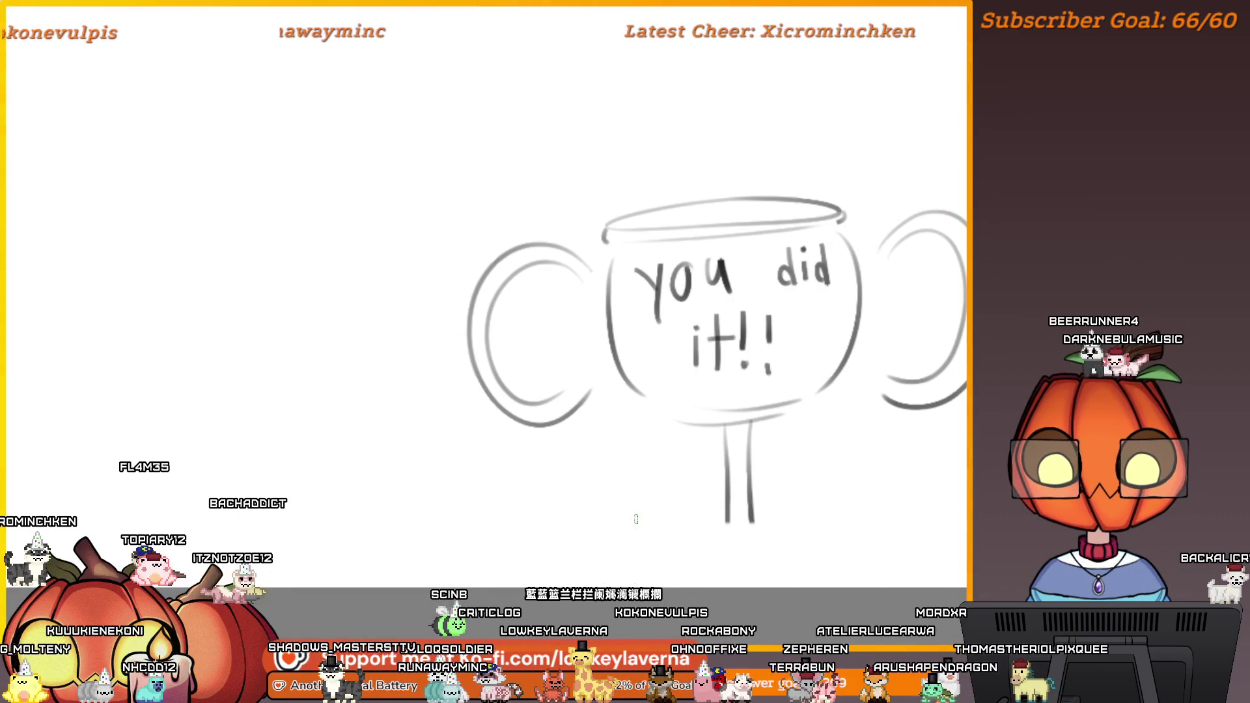
pyautogui.moveTo(621, 527)
pyautogui.mouseDown()
pyautogui.moveTo(879, 525)
pyautogui.moveTo(629, 581)
pyautogui.mouseUp()
pyautogui.moveTo(827, 529); pyautogui.dragTo(840, 580)
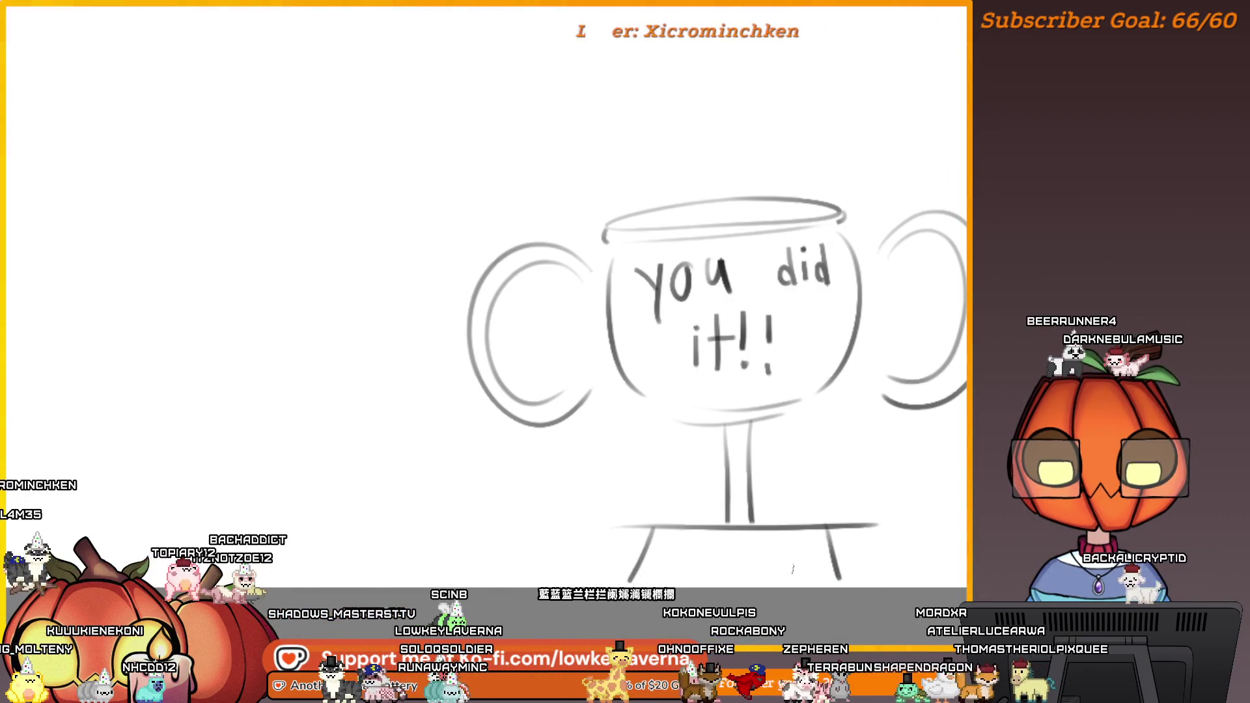
pyautogui.moveTo(628, 580); pyautogui.dragTo(863, 580)
pyautogui.press('e')
pyautogui.moveTo(881, 525); pyautogui.dragTo(853, 506)
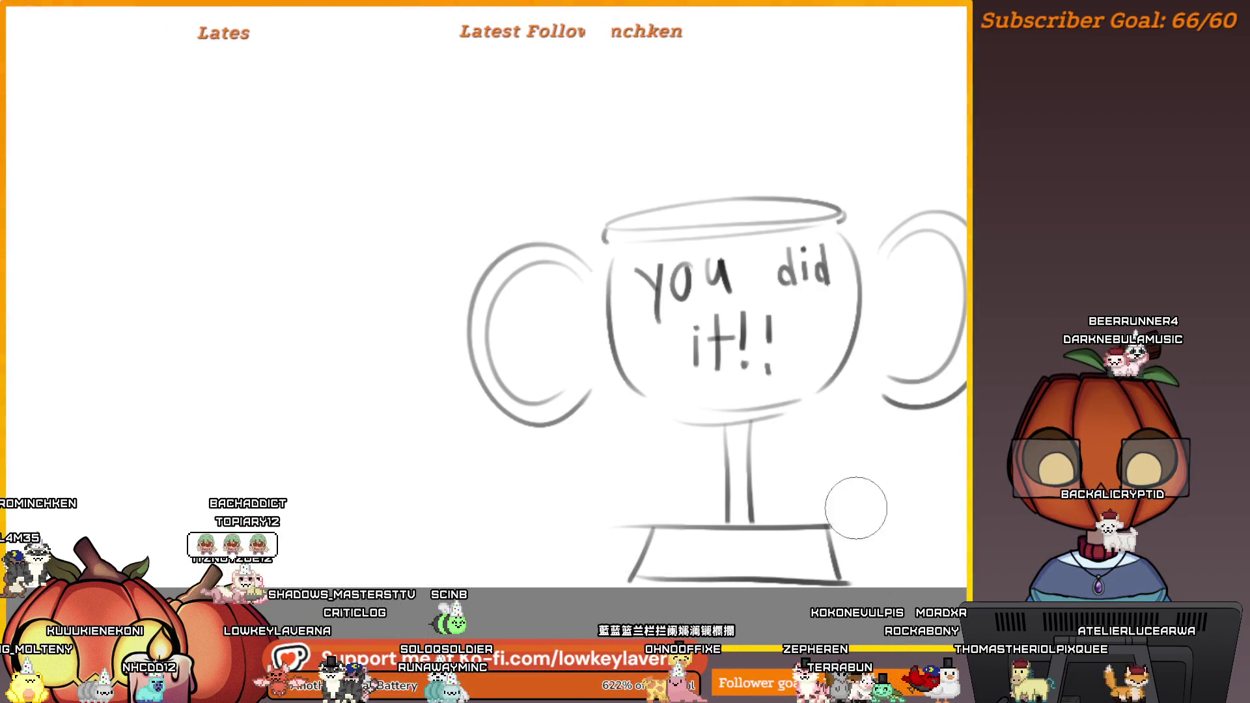
pyautogui.moveTo(622, 525)
pyautogui.mouseDown()
pyautogui.moveTo(593, 516)
pyautogui.moveTo(599, 544)
pyautogui.mouseUp()
pyautogui.moveTo(915, 536); pyautogui.dragTo(856, 568)
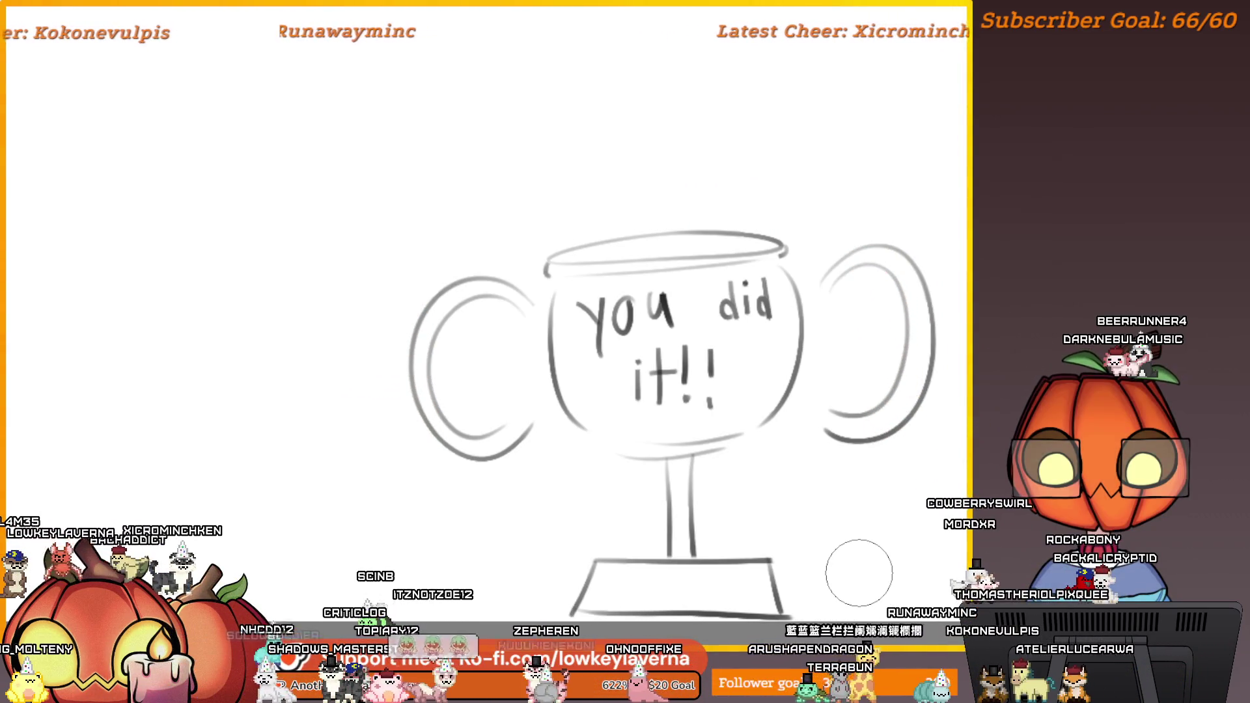
pyautogui.moveTo(857, 529); pyautogui.dragTo(832, 499)
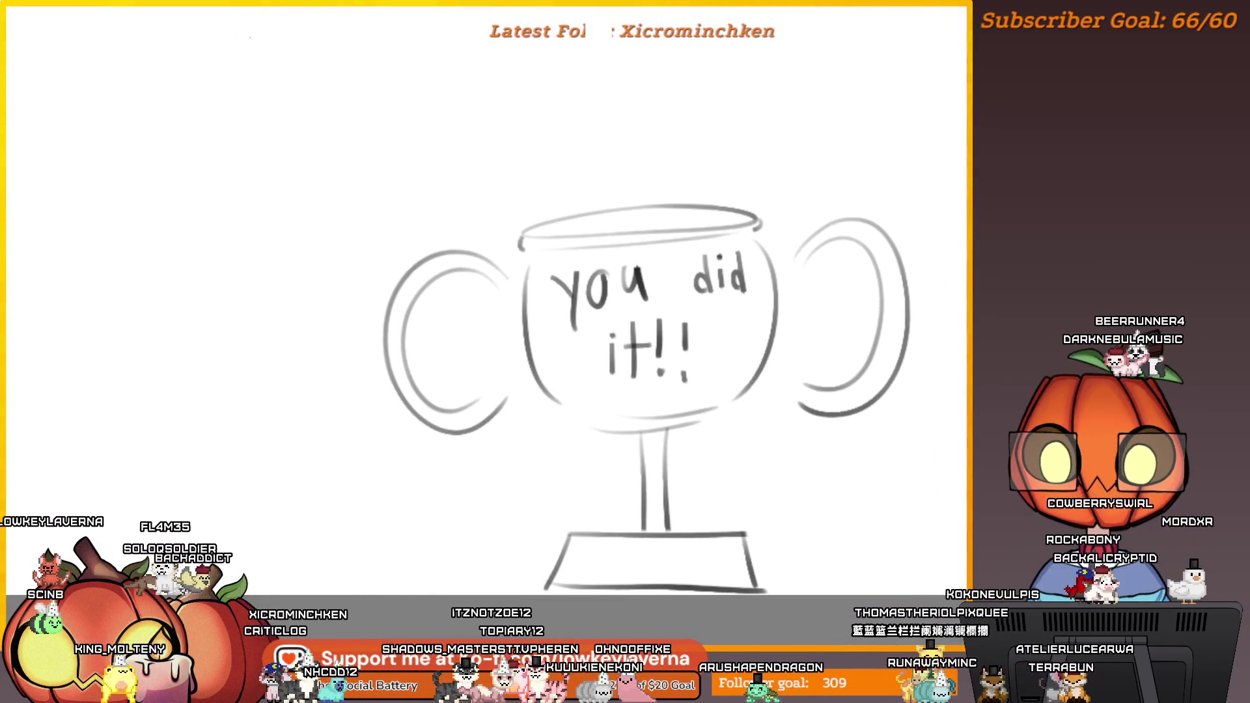
# Select the right handle, move it left toward the bowl, then deselect
pyautogui.moveTo(810, 279)
pyautogui.mouseDown()
pyautogui.moveTo(907, 145)
pyautogui.moveTo(827, 475)
pyautogui.moveTo(798, 296)
pyautogui.mouseUp()
pyautogui.hotkey('ctrl', 't')
pyautogui.moveTo(882, 278); pyautogui.dragTo(852, 271)
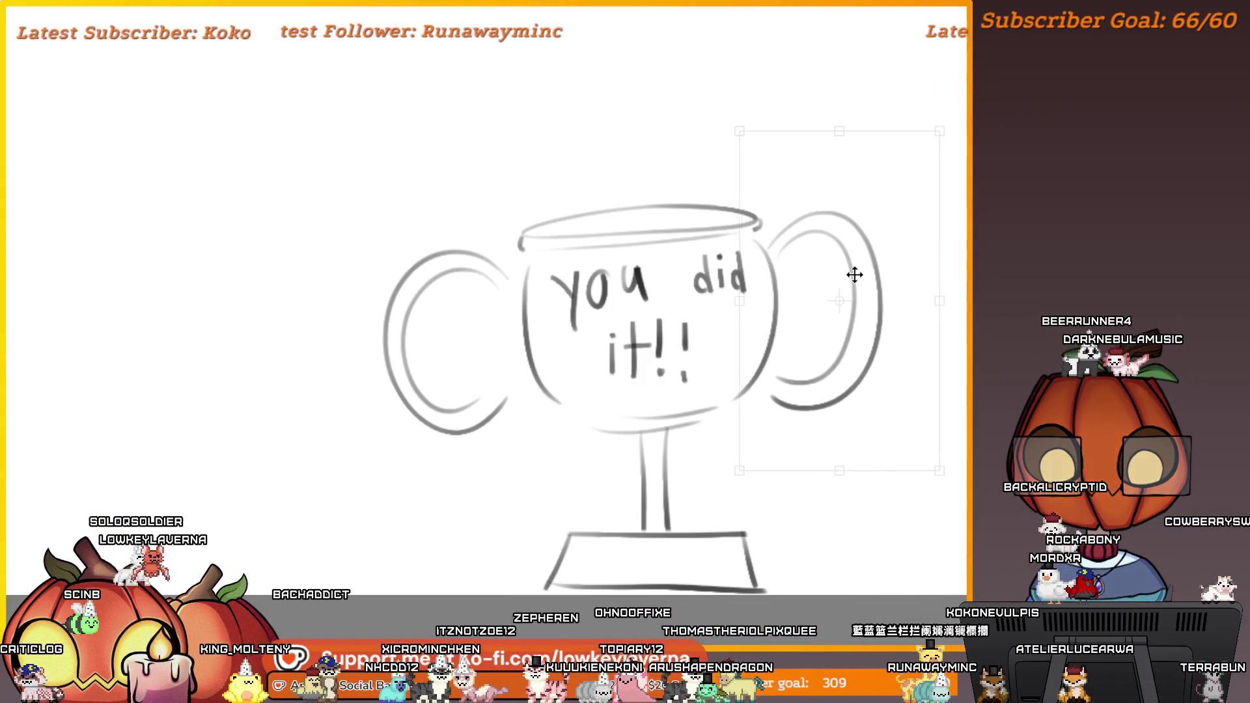
pyautogui.press('Return')
pyautogui.moveTo(494, 317)
pyautogui.mouseDown()
pyautogui.moveTo(474, 209)
pyautogui.moveTo(541, 428)
pyautogui.moveTo(494, 317)
pyautogui.mouseUp()
pyautogui.hotkey('ctrl', 'd')
pyautogui.hotkey('ctrl', '-')
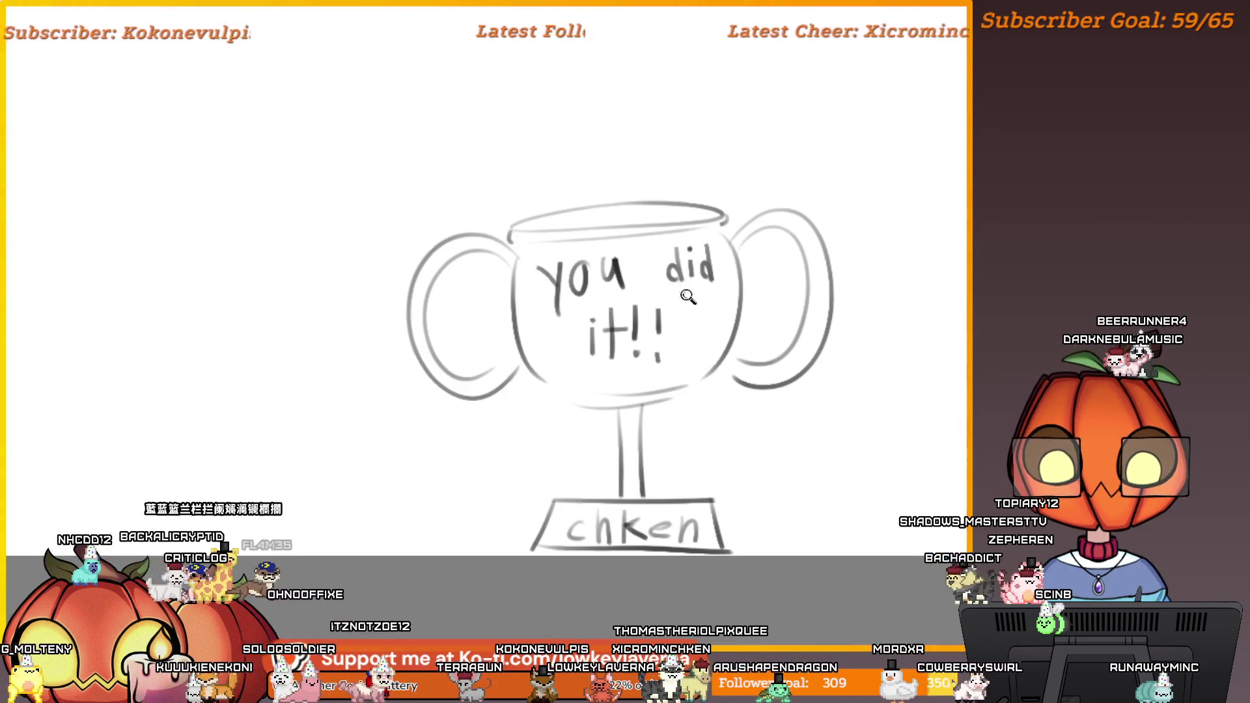
# Zoom out and back in to reach the cat and 'Thank You!!' cake again
pyautogui.scroll(-3, 719, 345)
pyautogui.scroll(3, 723, 469)
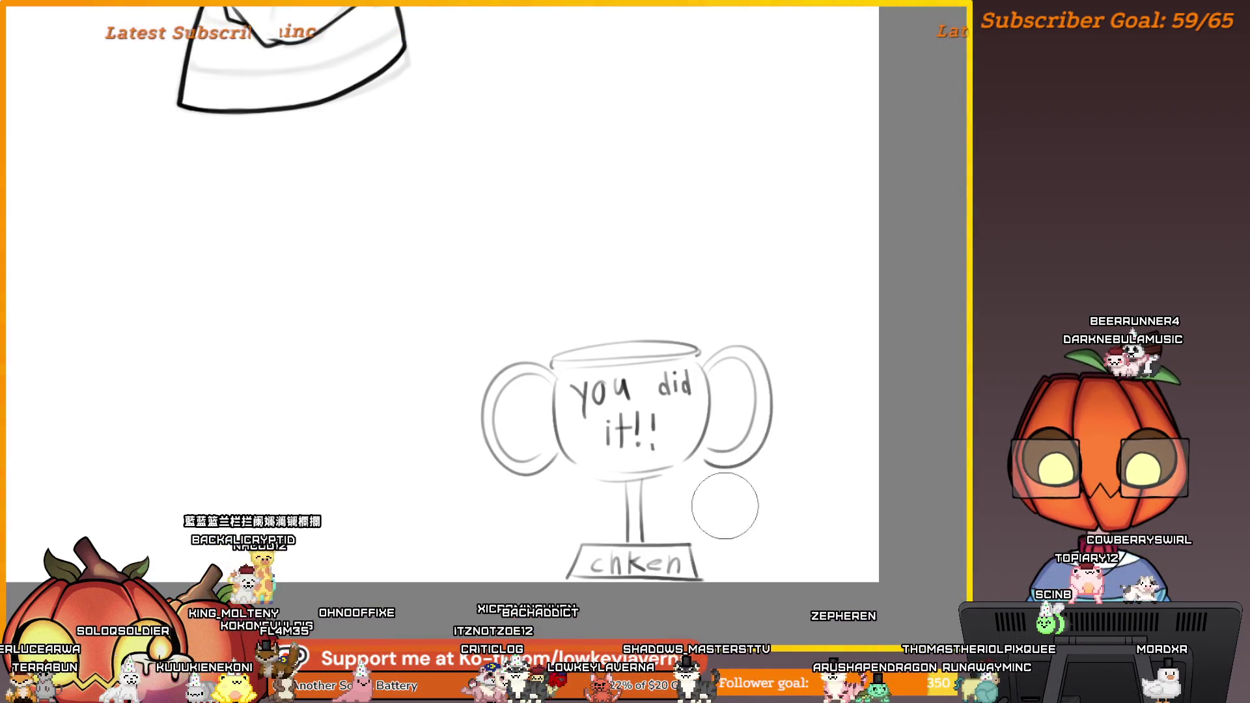
pyautogui.scroll(-1, 726, 499)
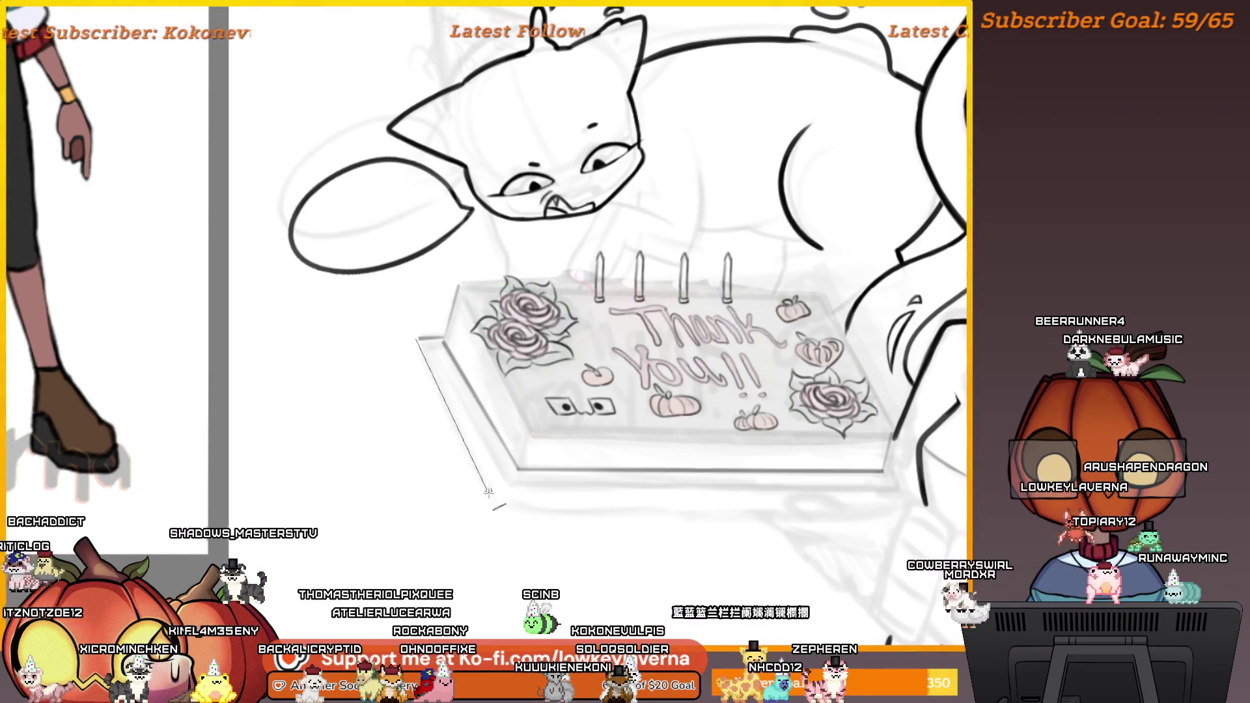
# Ink the cake base's left edge, then mirror the view and frame the cake
pyautogui.moveTo(488, 493); pyautogui.dragTo(496, 488)
pyautogui.moveTo(851, 404)
pyautogui.mouseDown()
pyautogui.moveTo(808, 412)
pyautogui.moveTo(828, 424)
pyautogui.mouseUp()
pyautogui.press('h')
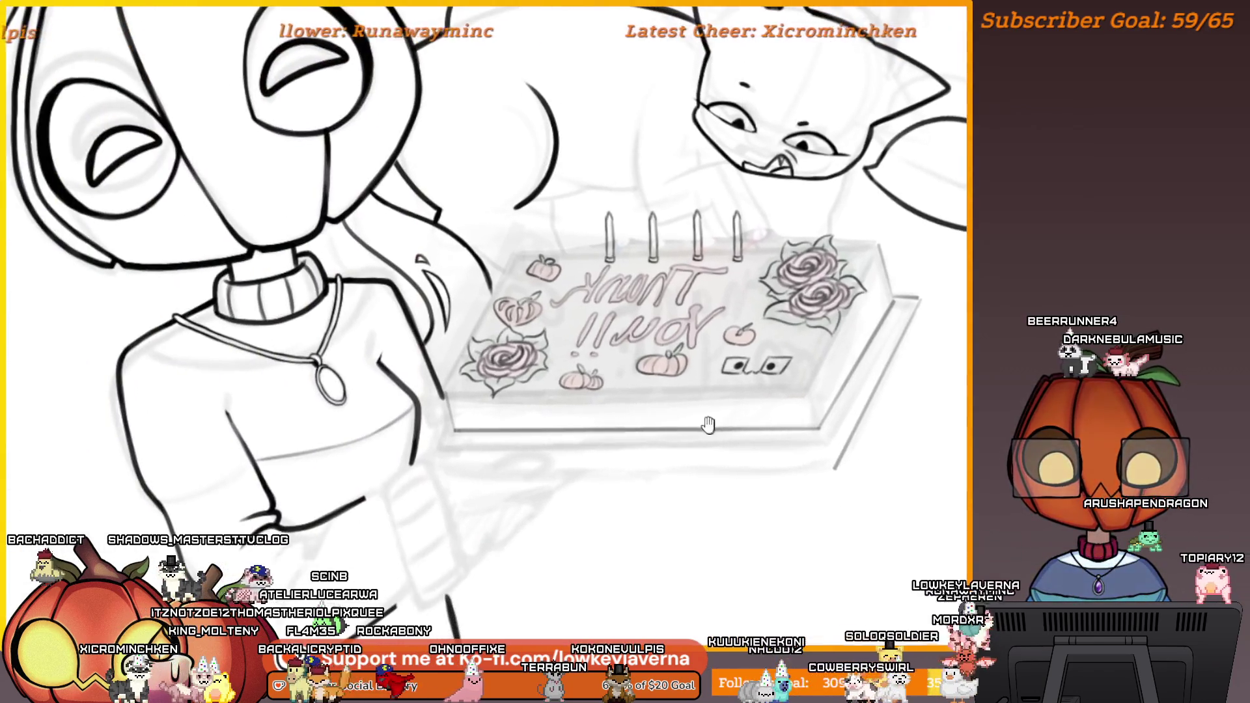
pyautogui.moveTo(712, 424); pyautogui.dragTo(768, 419)
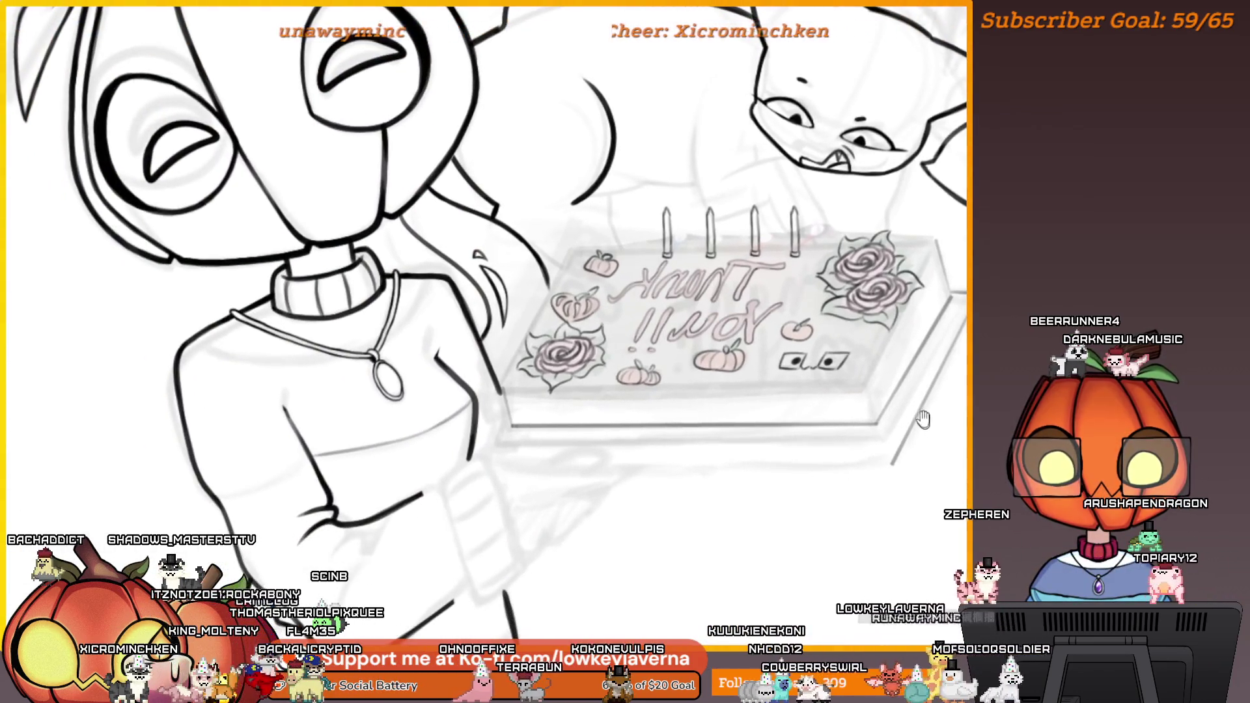
pyautogui.moveTo(924, 419); pyautogui.dragTo(896, 444)
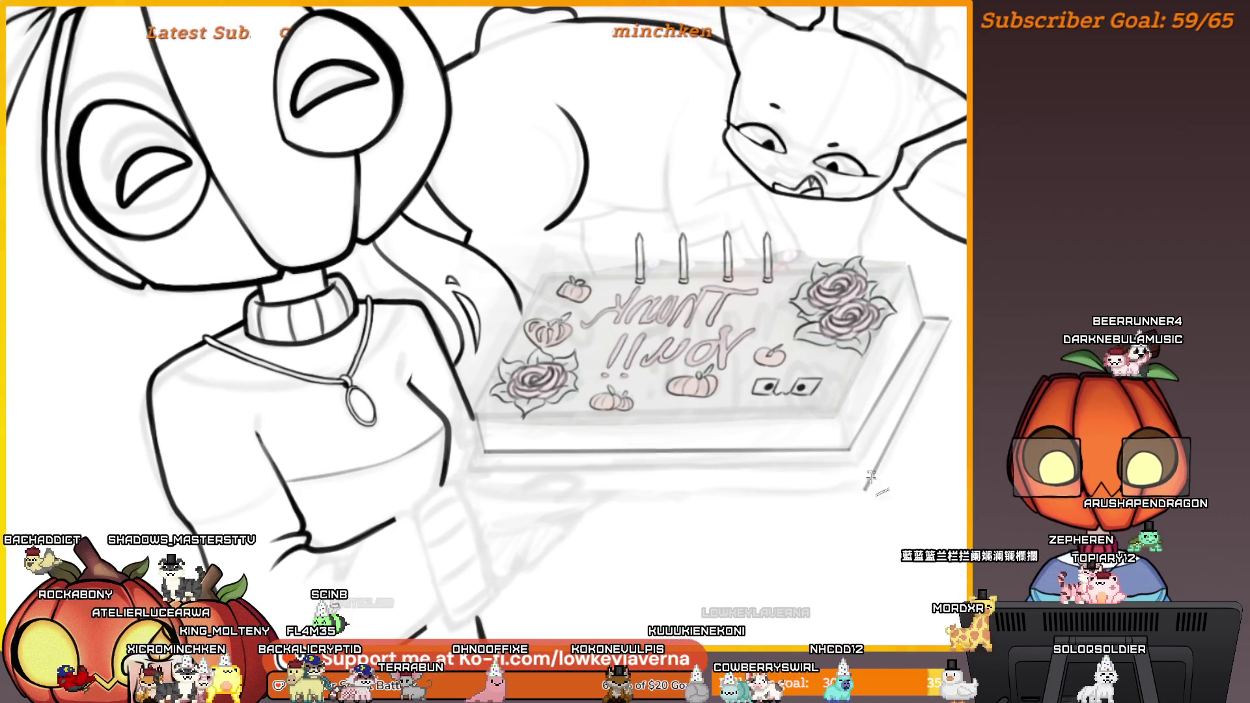
pyautogui.scroll(2, 871, 478)
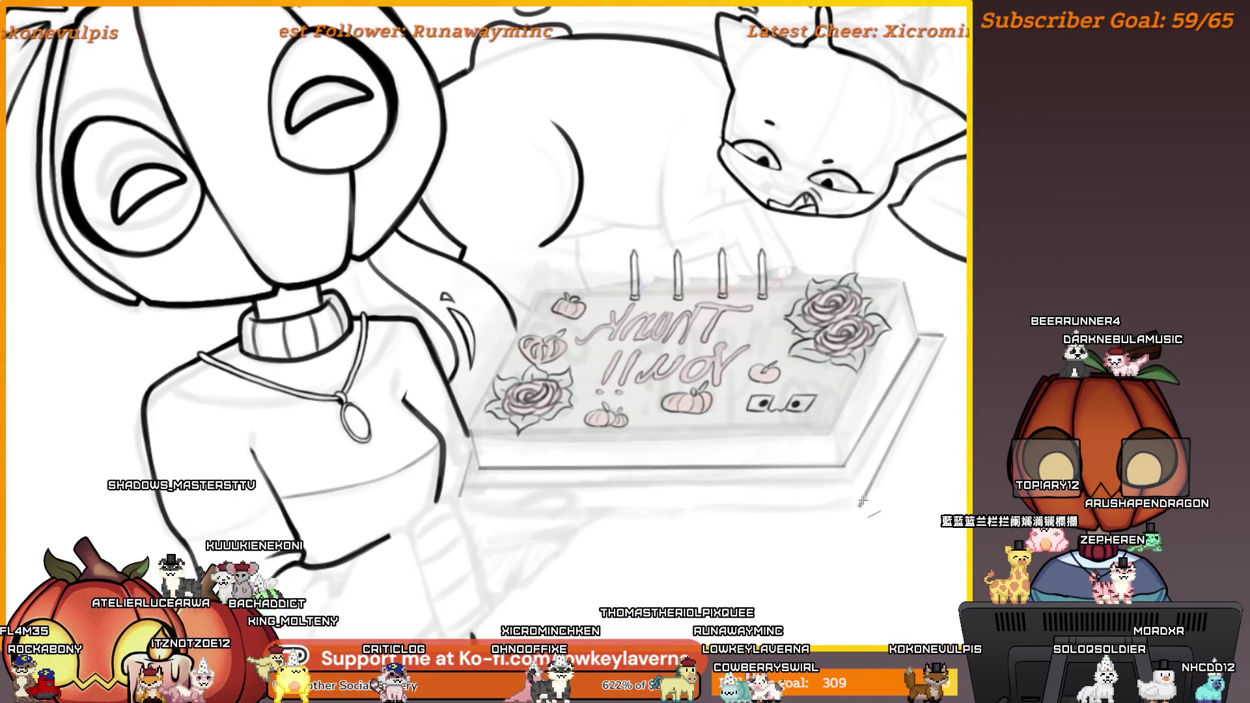
pyautogui.scroll(-5, 695, 360)
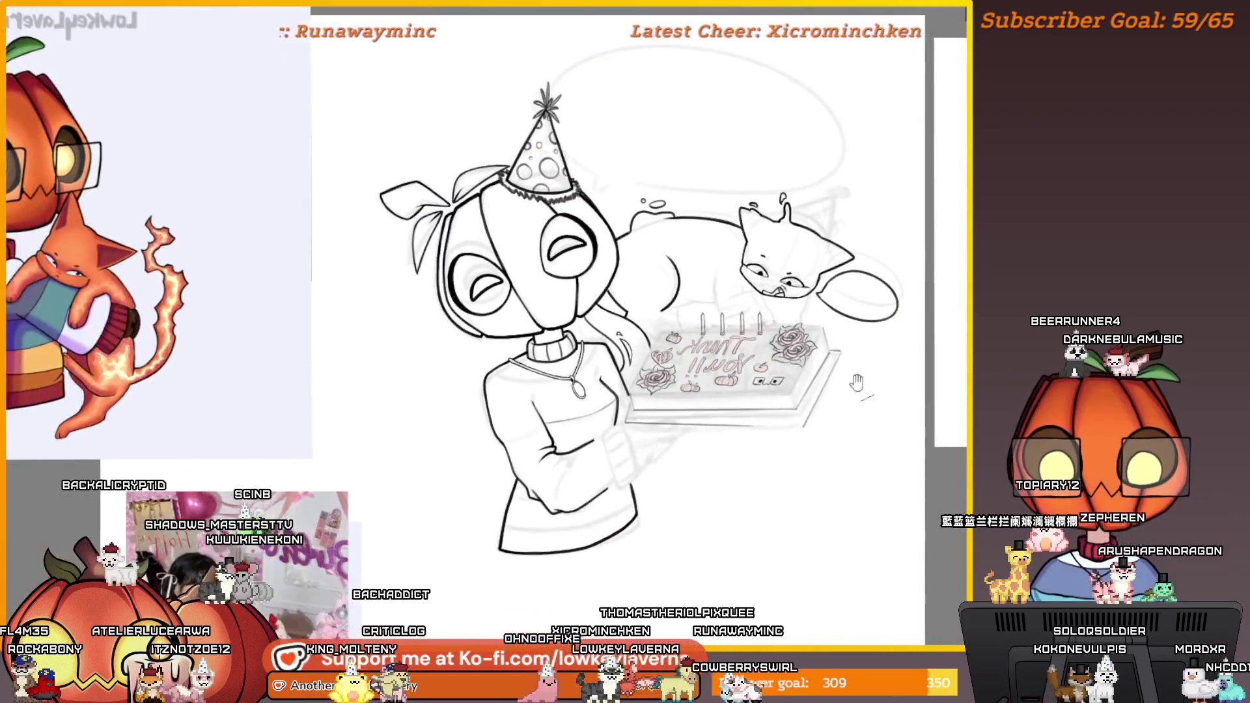
pyautogui.scroll(5, 607, 430)
# Ink a long line under the cake tray, shrink the brush, and unflip the view
pyautogui.moveTo(609, 428); pyautogui.dragTo(967, 428)
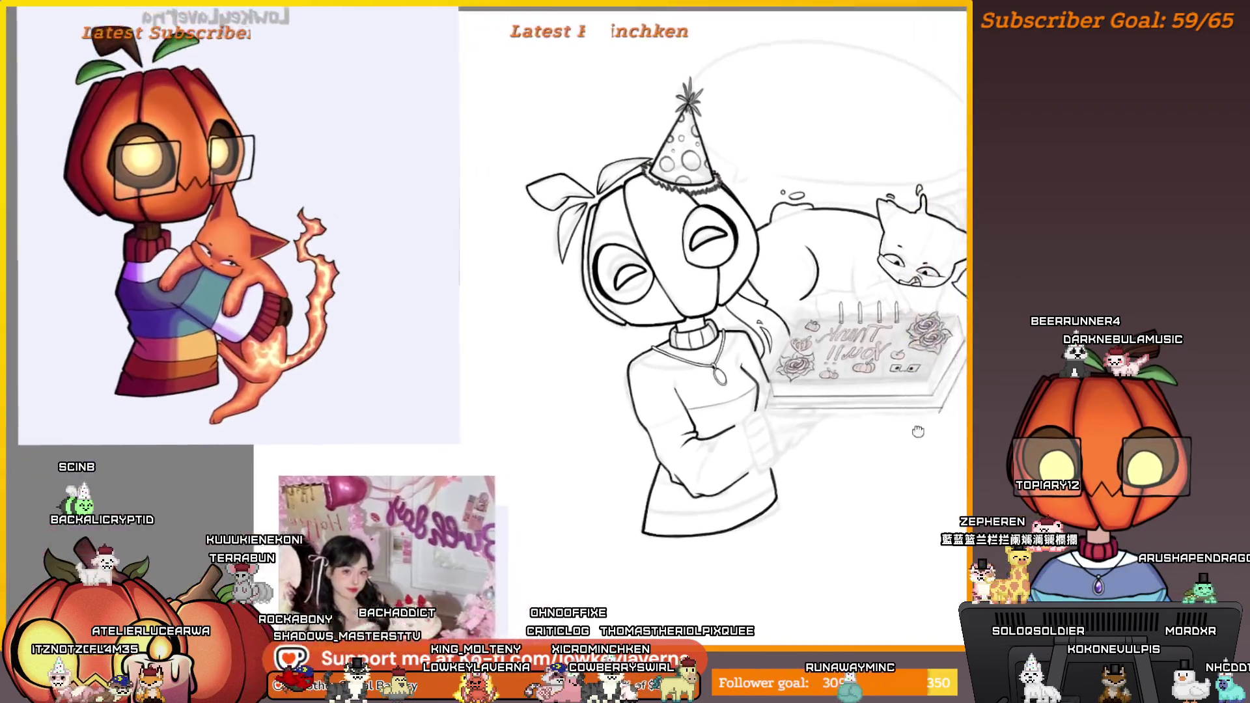
pyautogui.press('b')
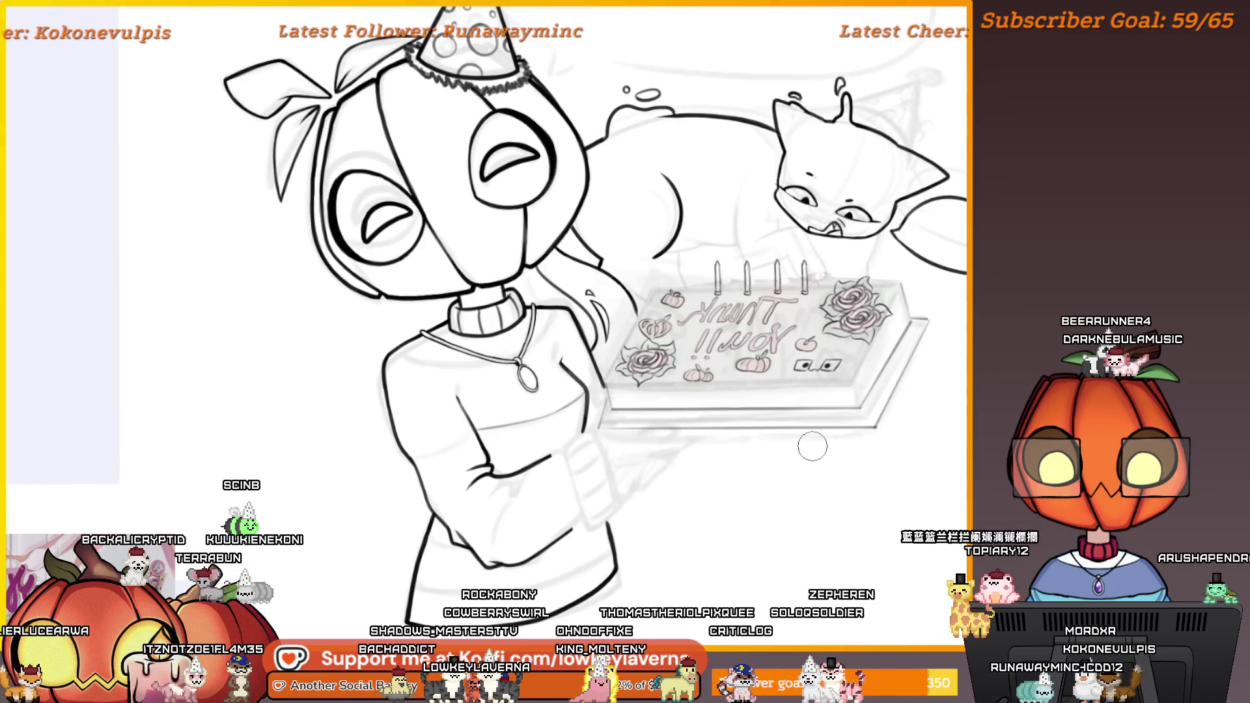
pyautogui.scroll(2, 879, 435)
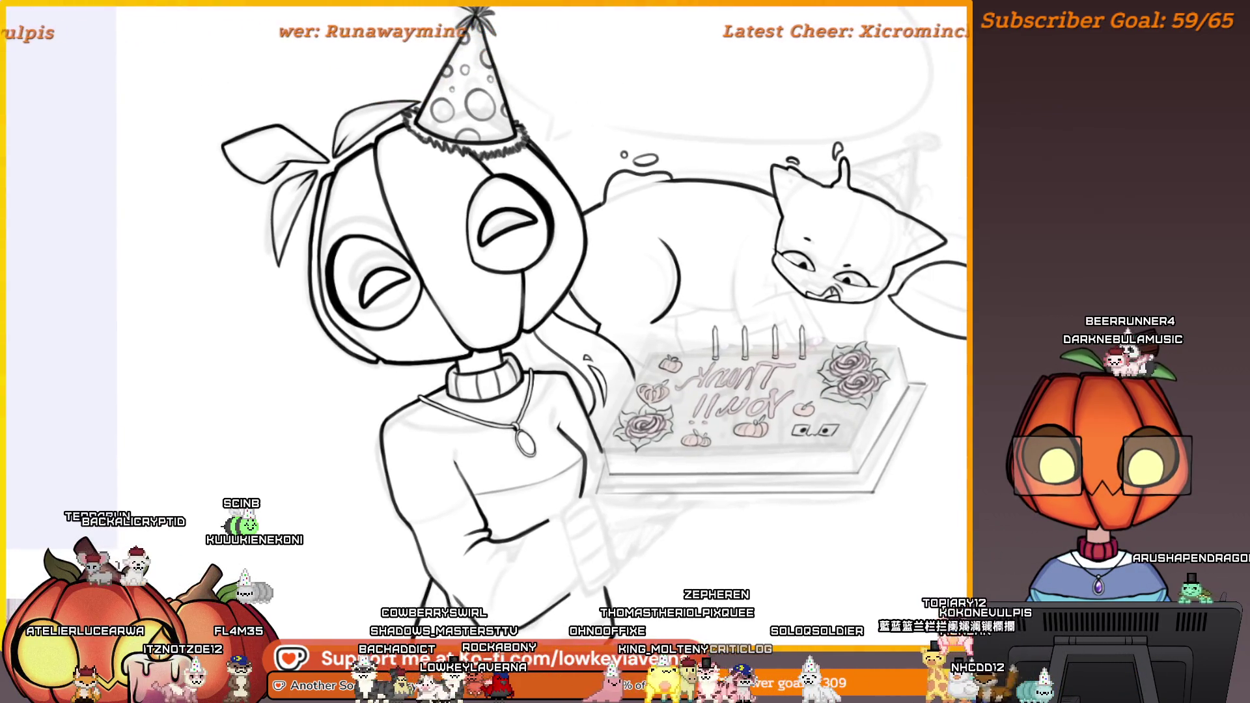
pyautogui.press('h')
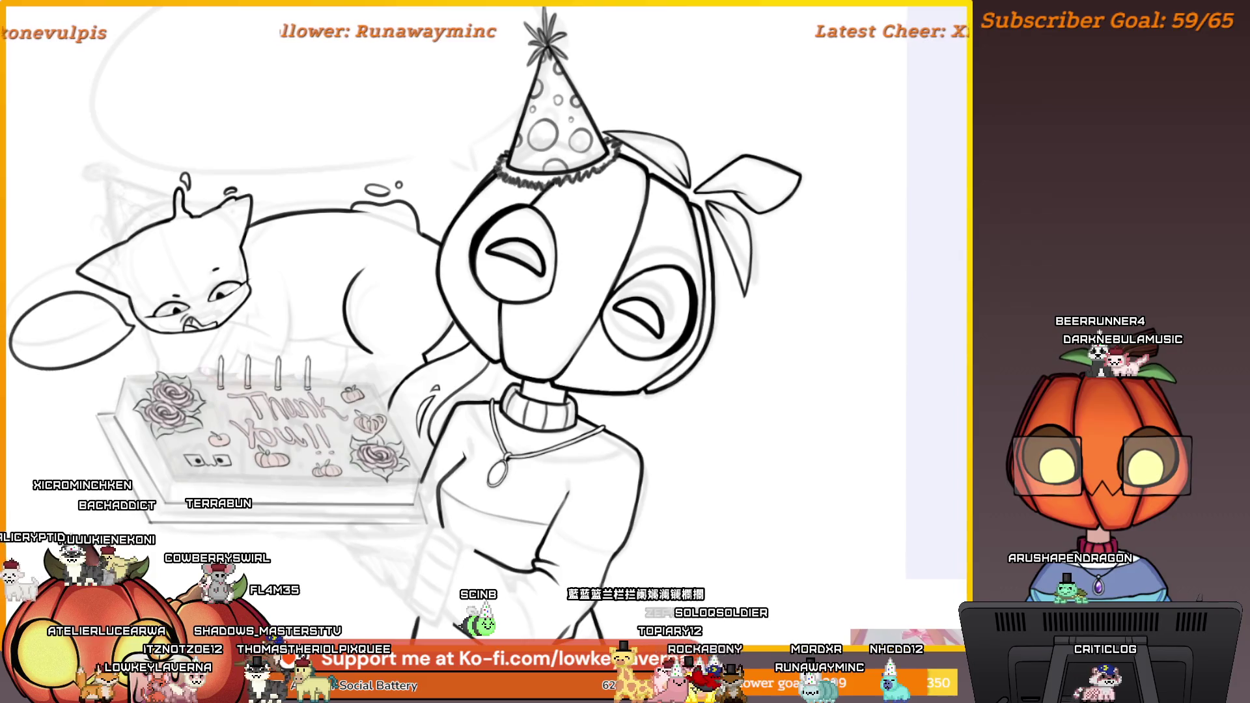
pyautogui.moveTo(651, 417); pyautogui.dragTo(738, 389)
pyautogui.keyDown('alt'); pyautogui.click(728, 373); pyautogui.keyUp('alt')
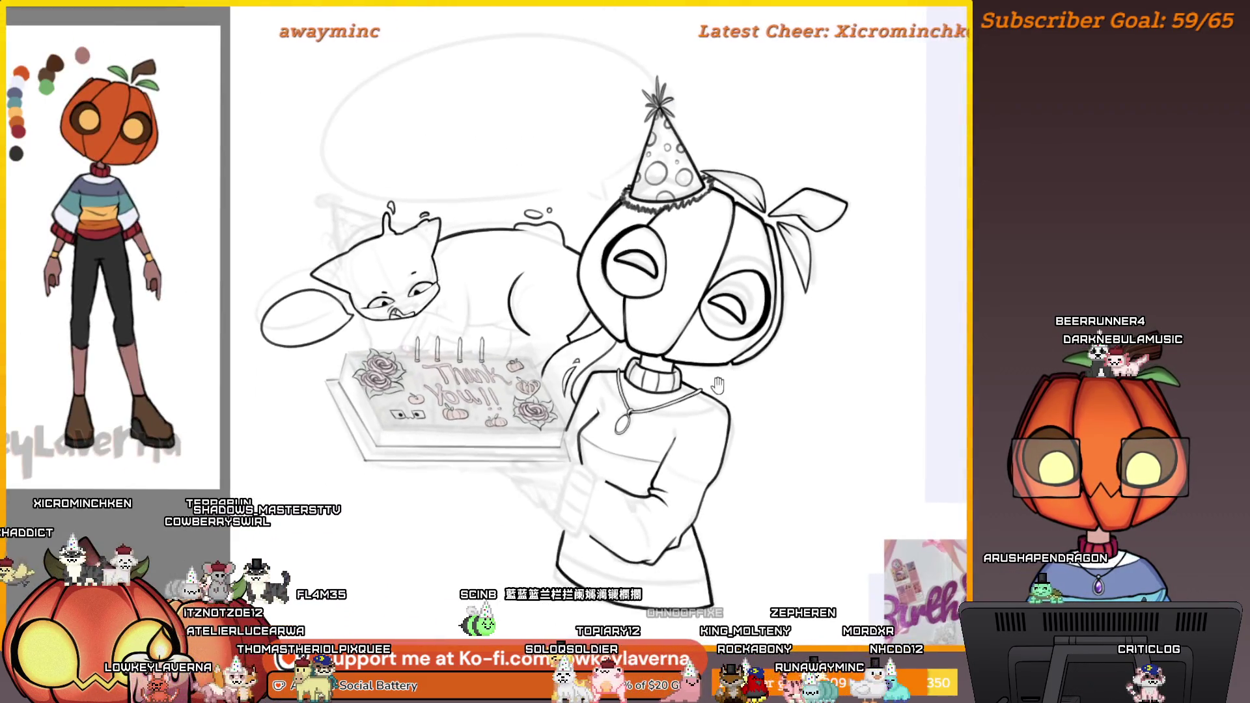
# Bring up the File menu and dismiss it without choosing a command
pyautogui.hotkey('alt', 'f')
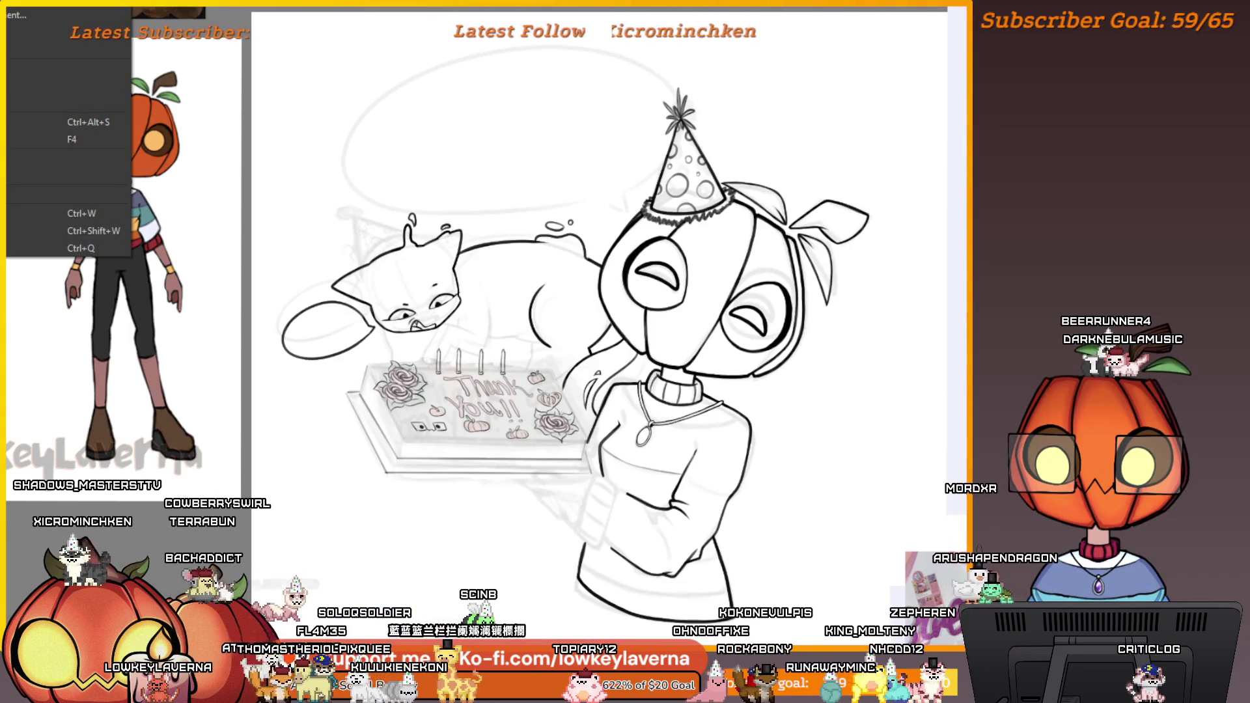
pyautogui.press('Escape')
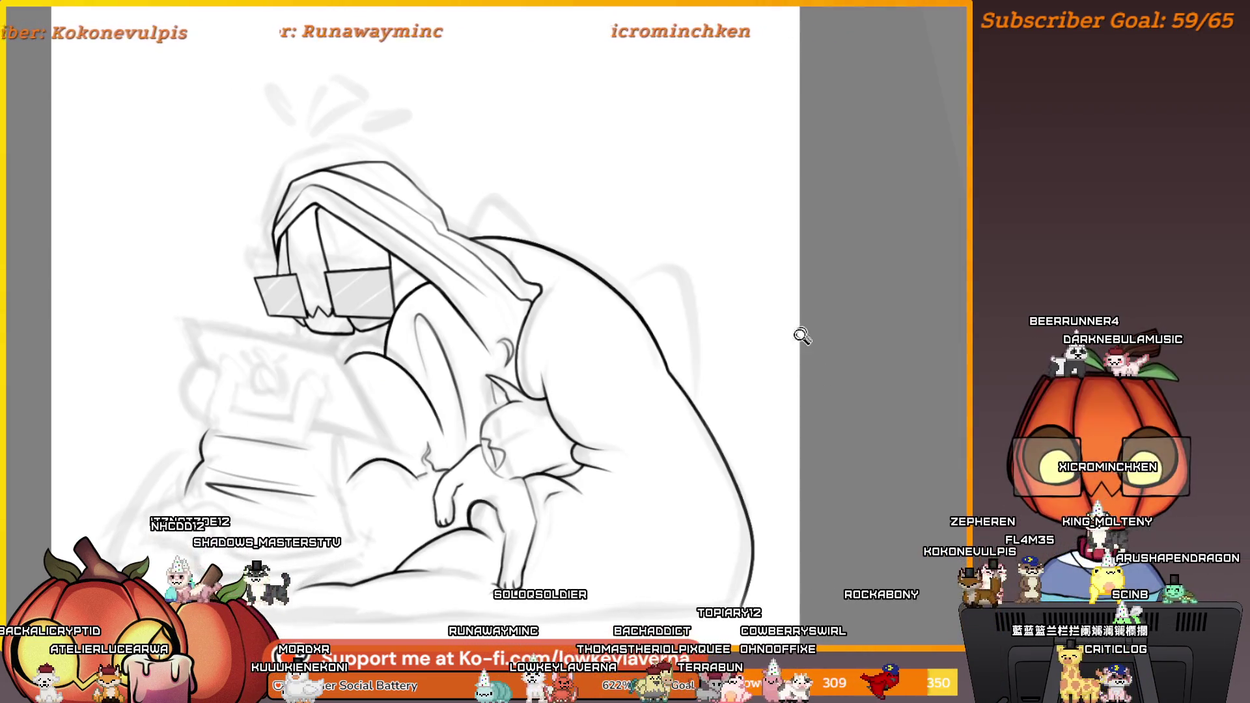
# Zoom in on the cat and cake and ink strokes across the cat's body and back
pyautogui.scroll(-5, 803, 336)
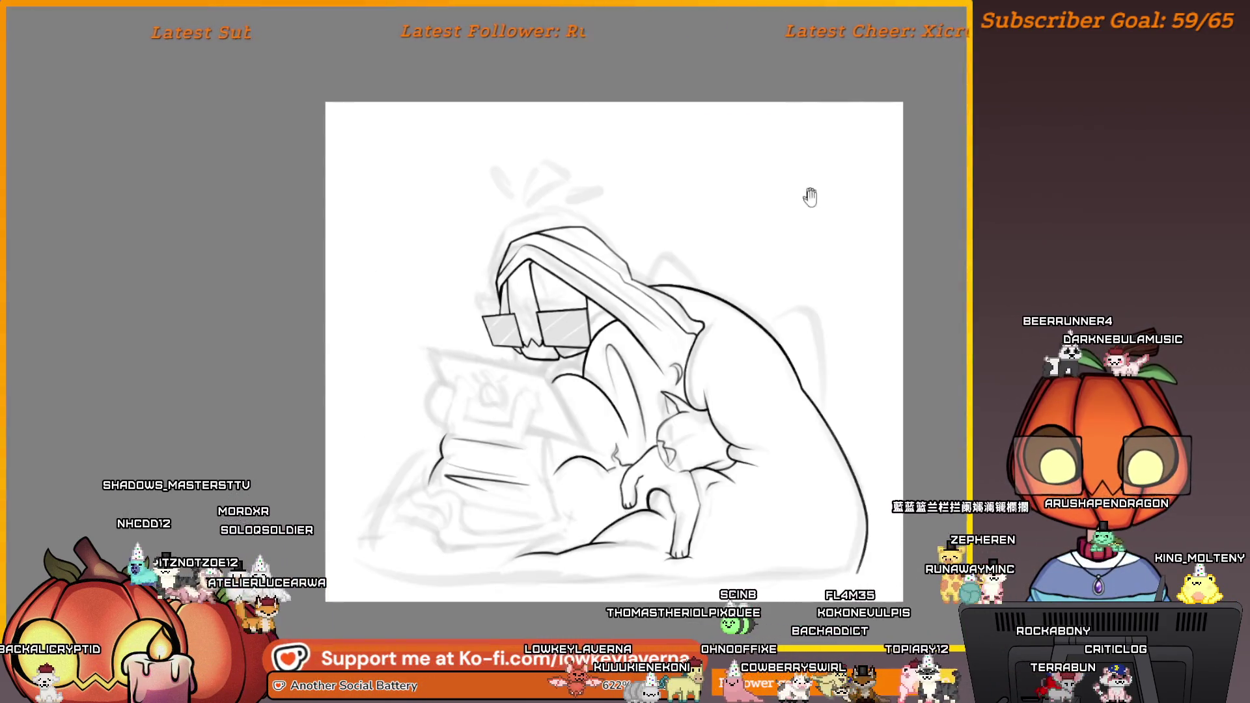
pyautogui.moveTo(811, 196); pyautogui.dragTo(758, 188)
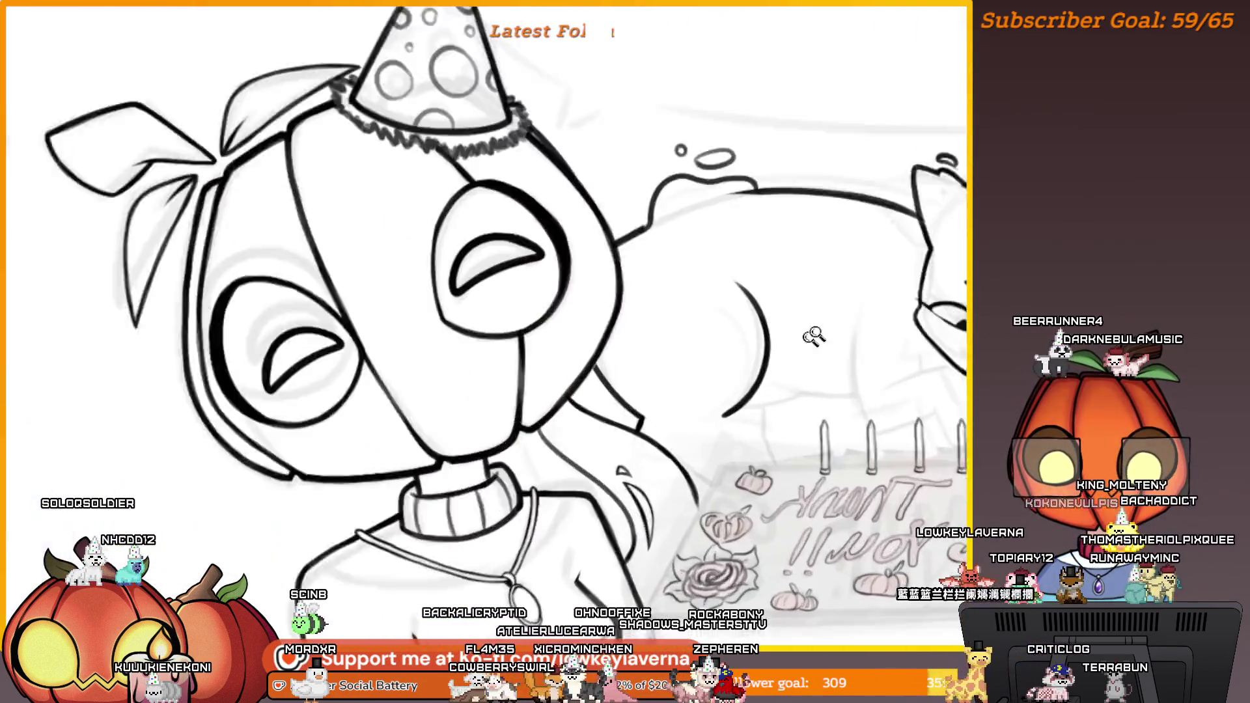
pyautogui.click(814, 336)
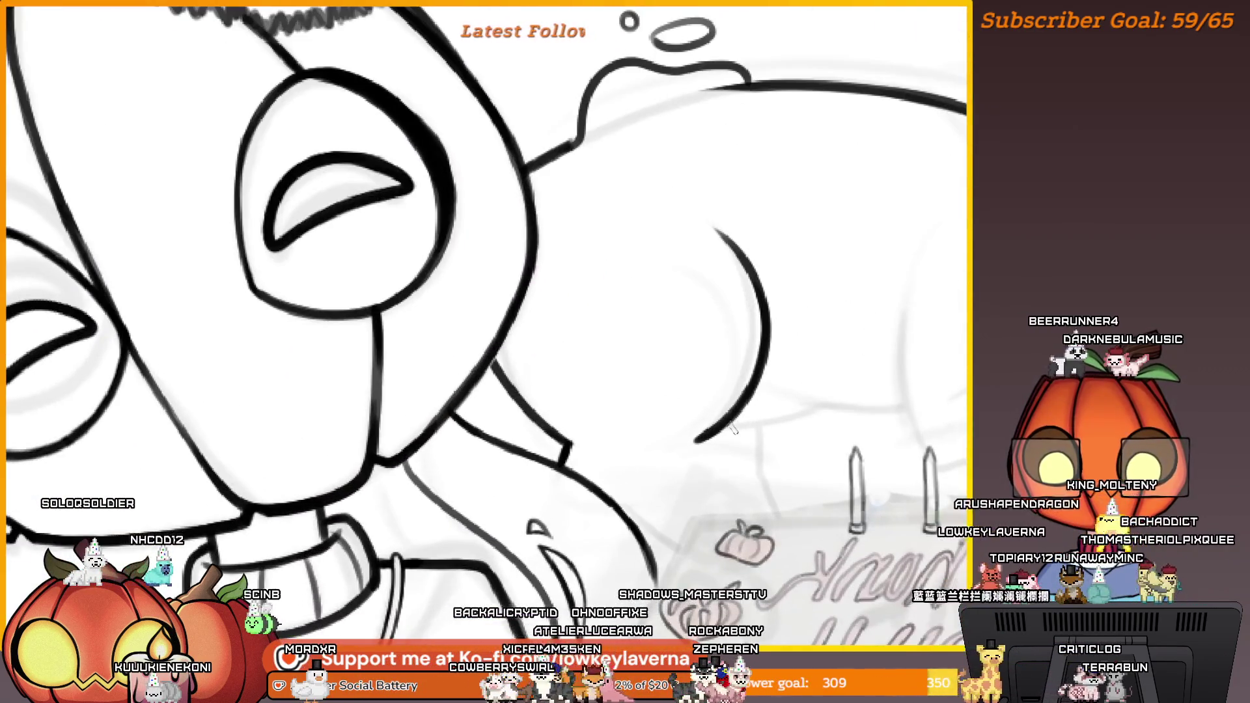
pyautogui.moveTo(723, 426); pyautogui.dragTo(818, 408)
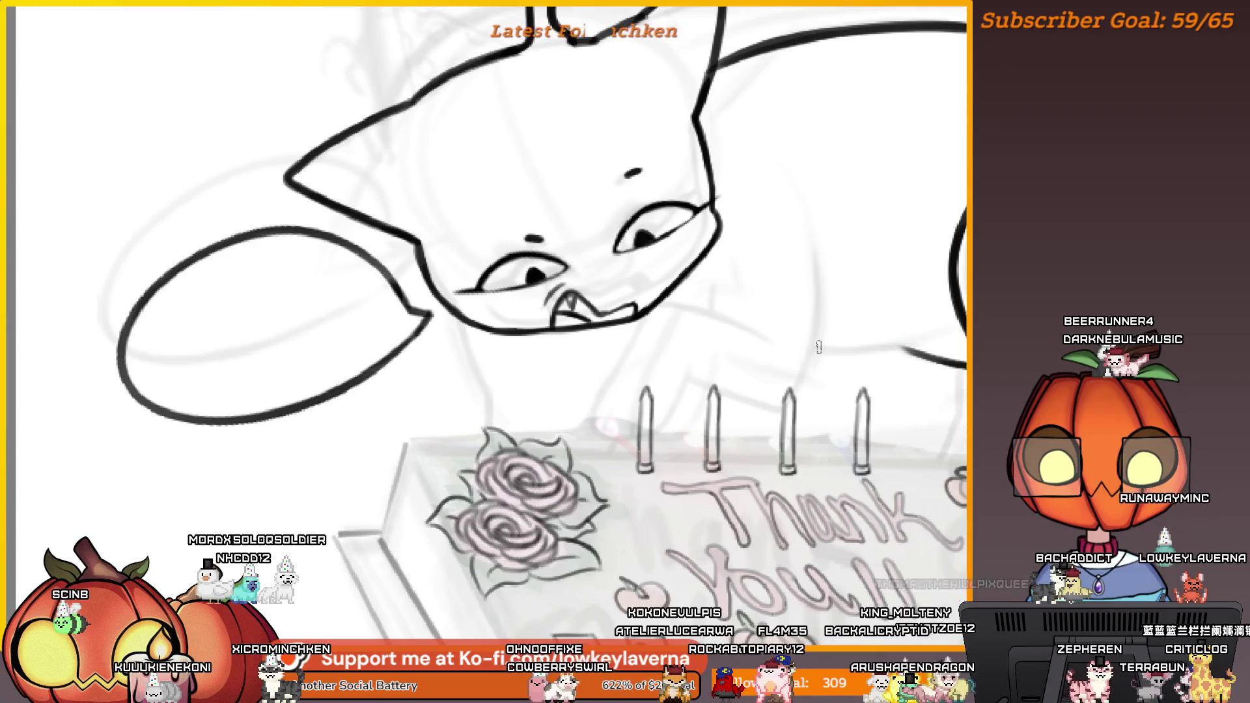
pyautogui.moveTo(925, 340); pyautogui.dragTo(816, 348)
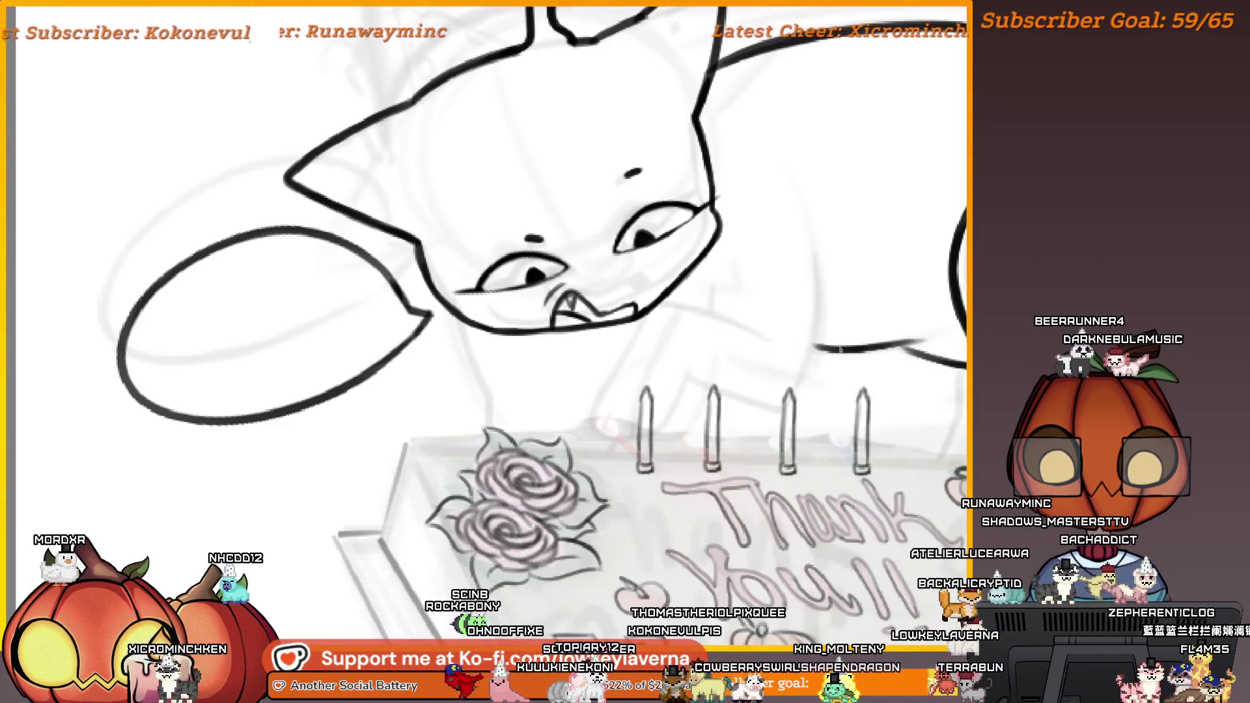
# Pan toward the cat's face and zoom out to see the whole scene
pyautogui.moveTo(921, 251); pyautogui.dragTo(635, 349)
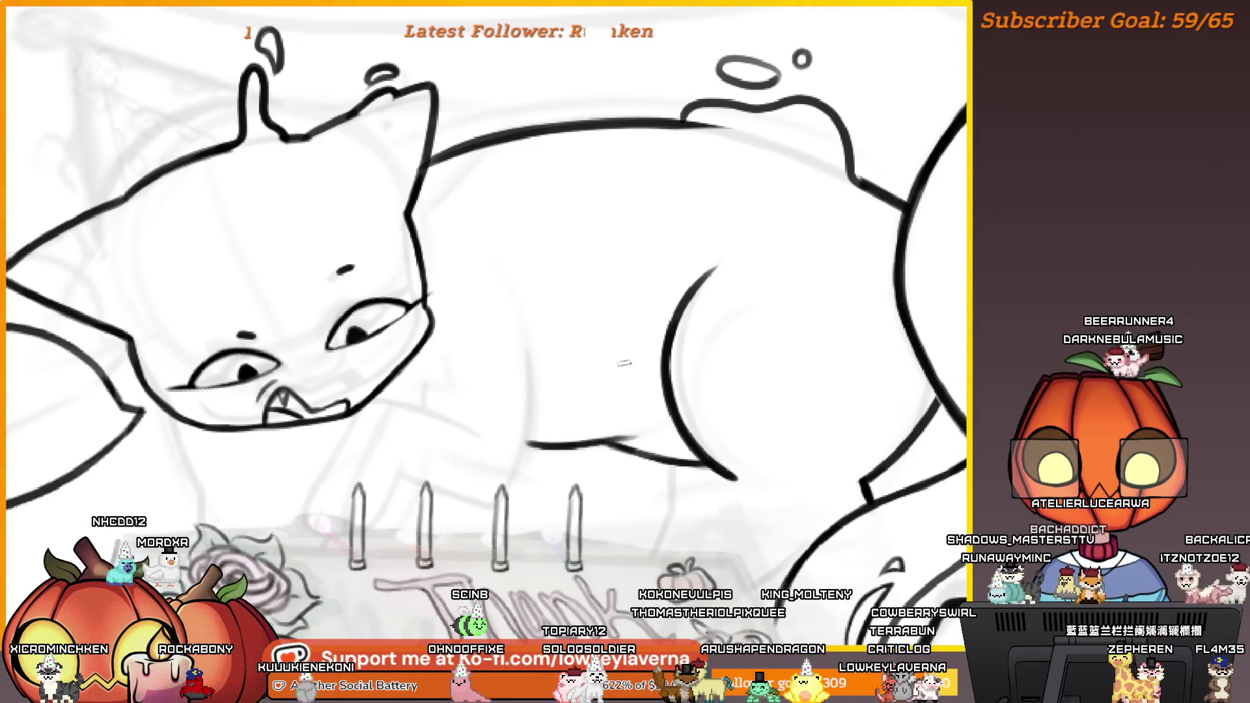
pyautogui.keyDown('alt'); pyautogui.click(607, 381); pyautogui.keyUp('alt')
pyautogui.click(607, 381)
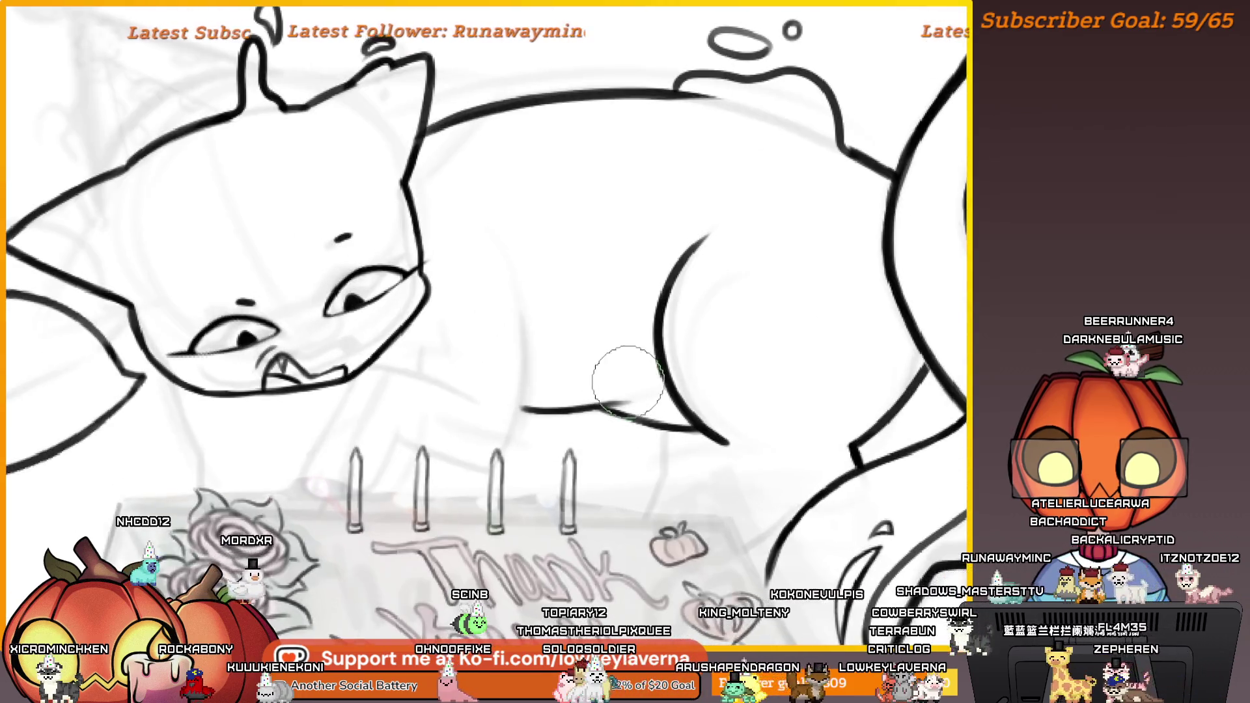
pyautogui.keyDown('alt'); pyautogui.click(594, 382); pyautogui.keyUp('alt')
pyautogui.moveTo(547, 287); pyautogui.dragTo(691, 321)
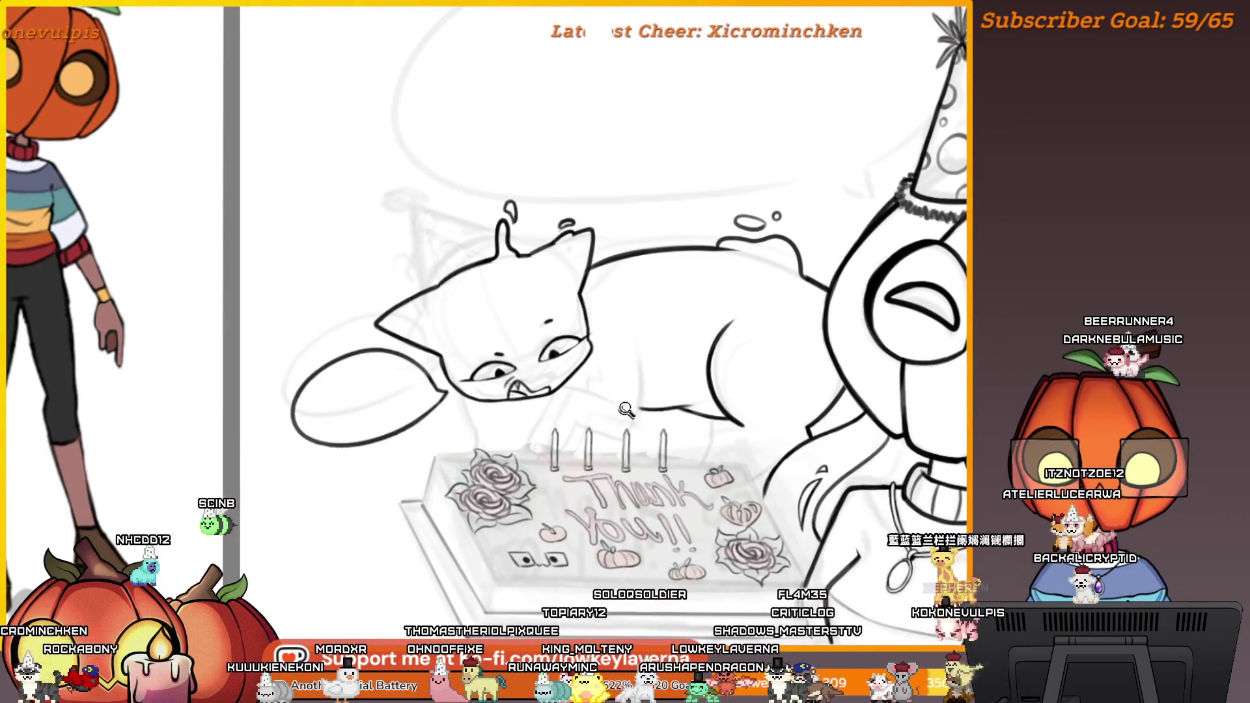
# Ink a long, thickened curve up the cat's back, extending it toward a candle
pyautogui.scroll(5, 695, 413)
pyautogui.moveTo(691, 515); pyautogui.dragTo(730, 153)
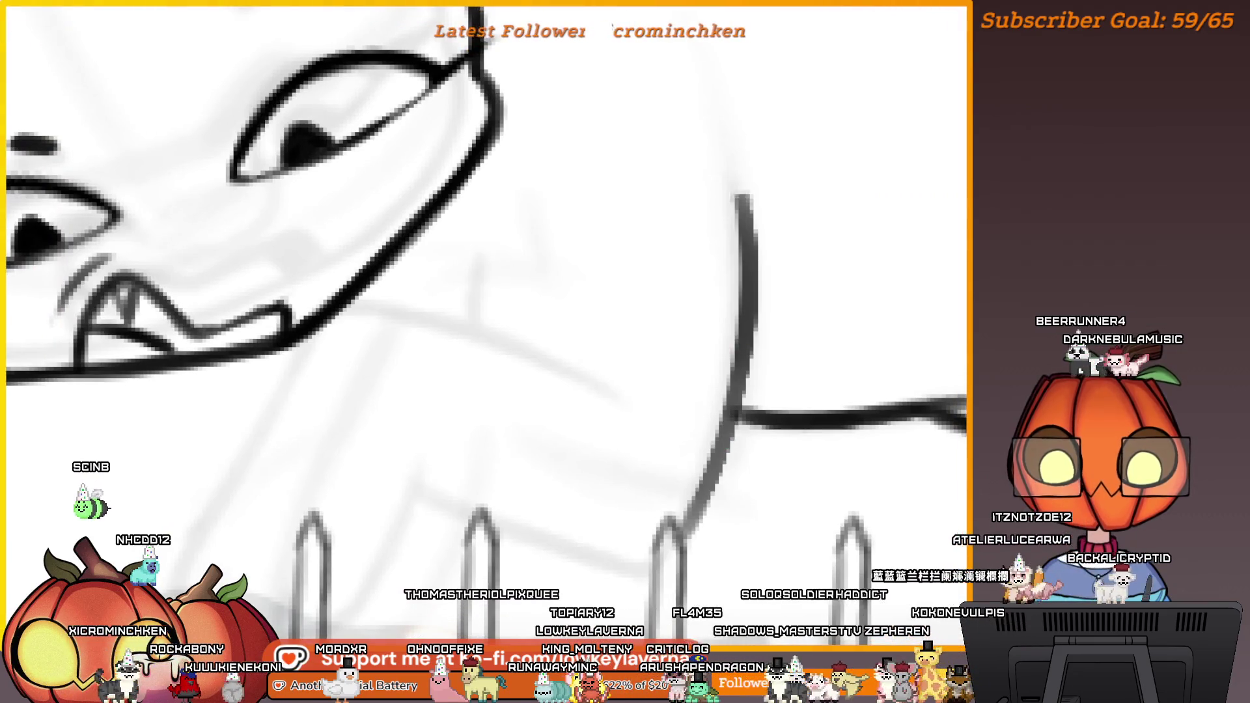
pyautogui.moveTo(736, 293)
pyautogui.mouseDown()
pyautogui.moveTo(741, 372)
pyautogui.moveTo(705, 499)
pyautogui.mouseUp()
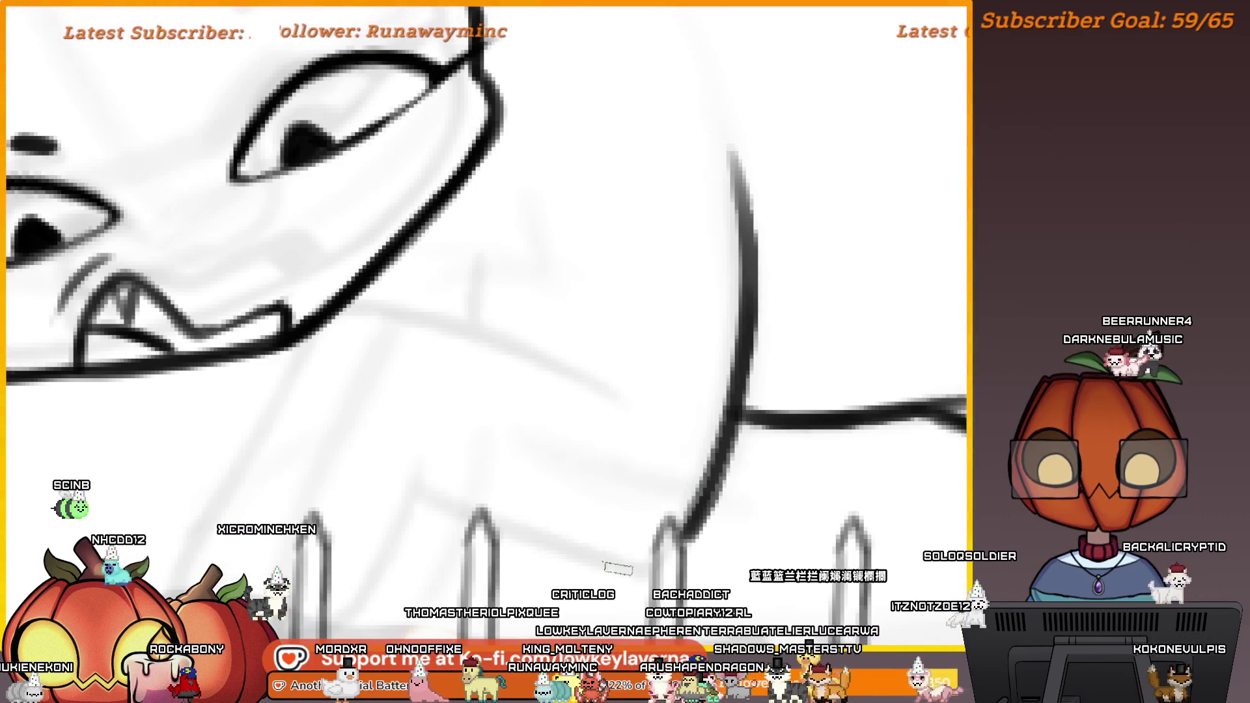
pyautogui.moveTo(443, 456); pyautogui.dragTo(671, 446)
pyautogui.moveTo(587, 450); pyautogui.dragTo(781, 415)
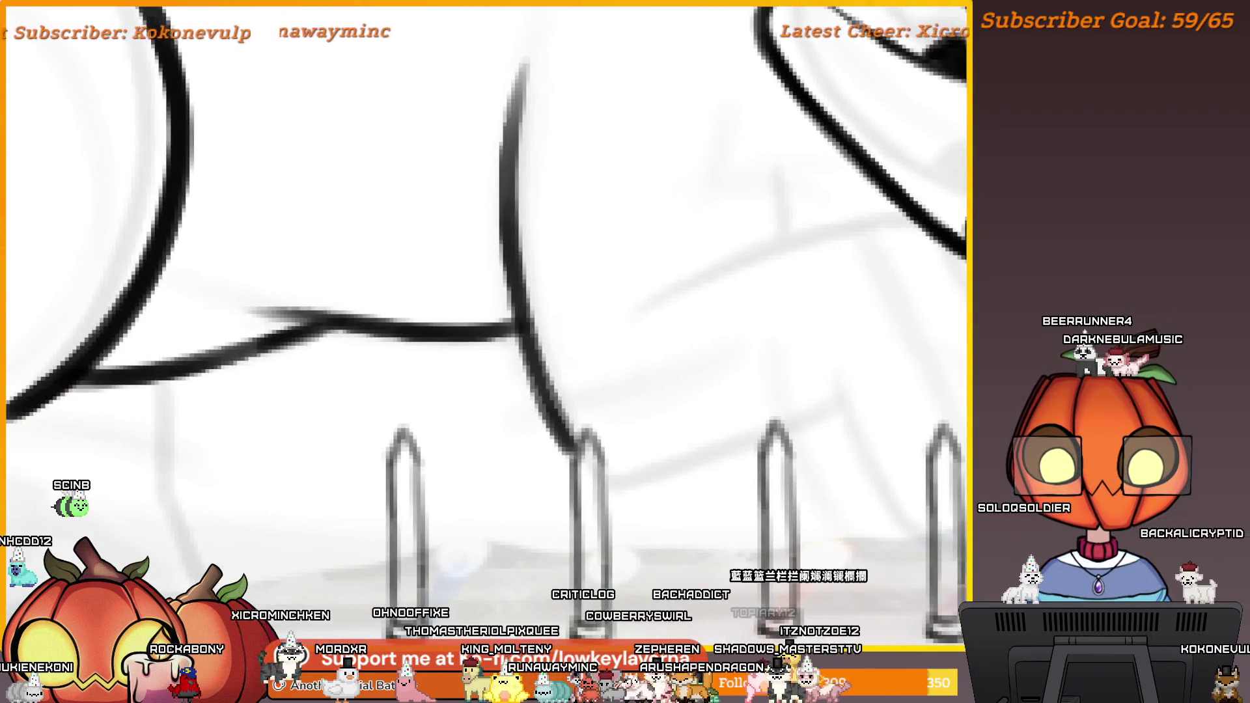
pyautogui.moveTo(619, 390); pyautogui.dragTo(574, 389)
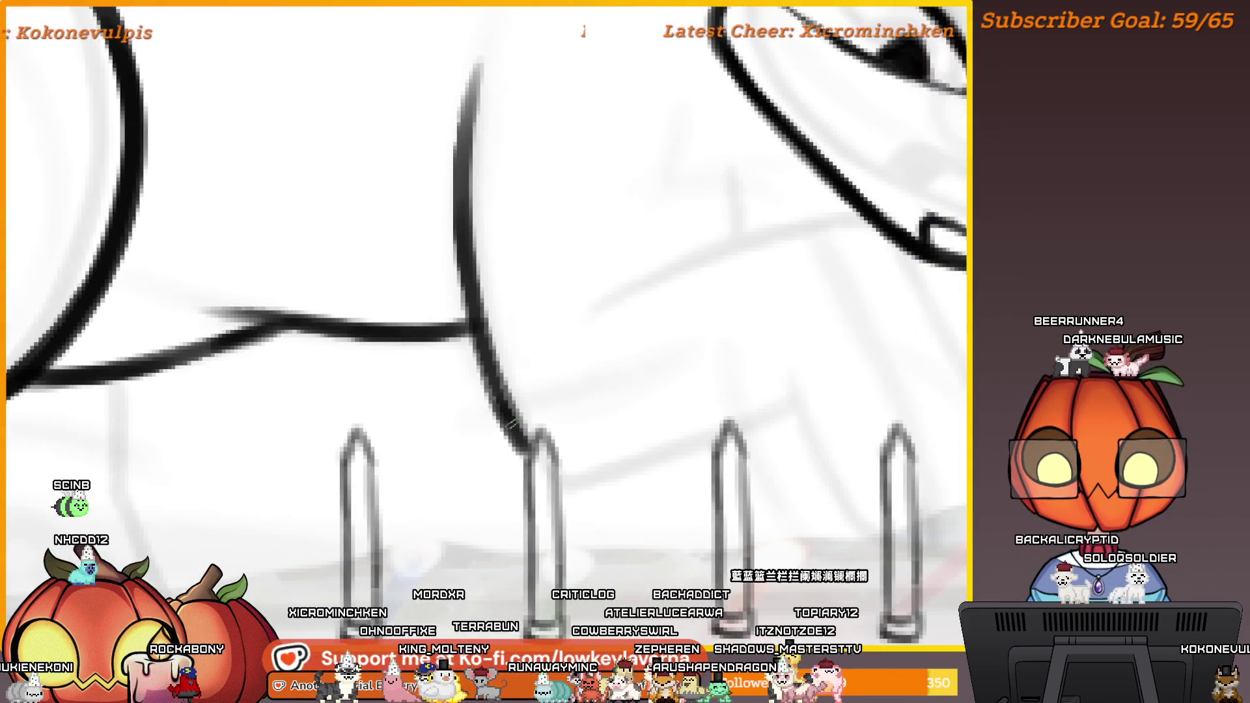
pyautogui.moveTo(512, 424); pyautogui.dragTo(532, 465)
# Draw a vertical line for the cat's front leg
pyautogui.scroll(-3, 534, 390)
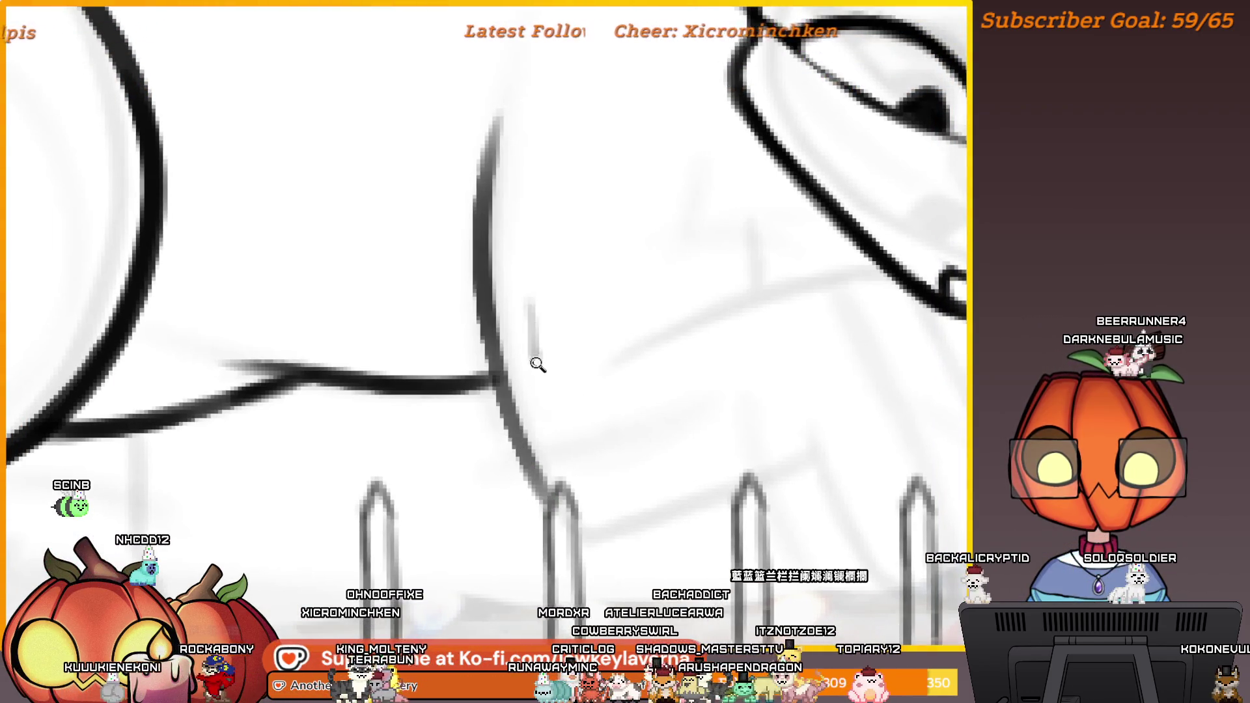
pyautogui.scroll(-2, 530, 296)
pyautogui.moveTo(541, 243); pyautogui.dragTo(549, 336)
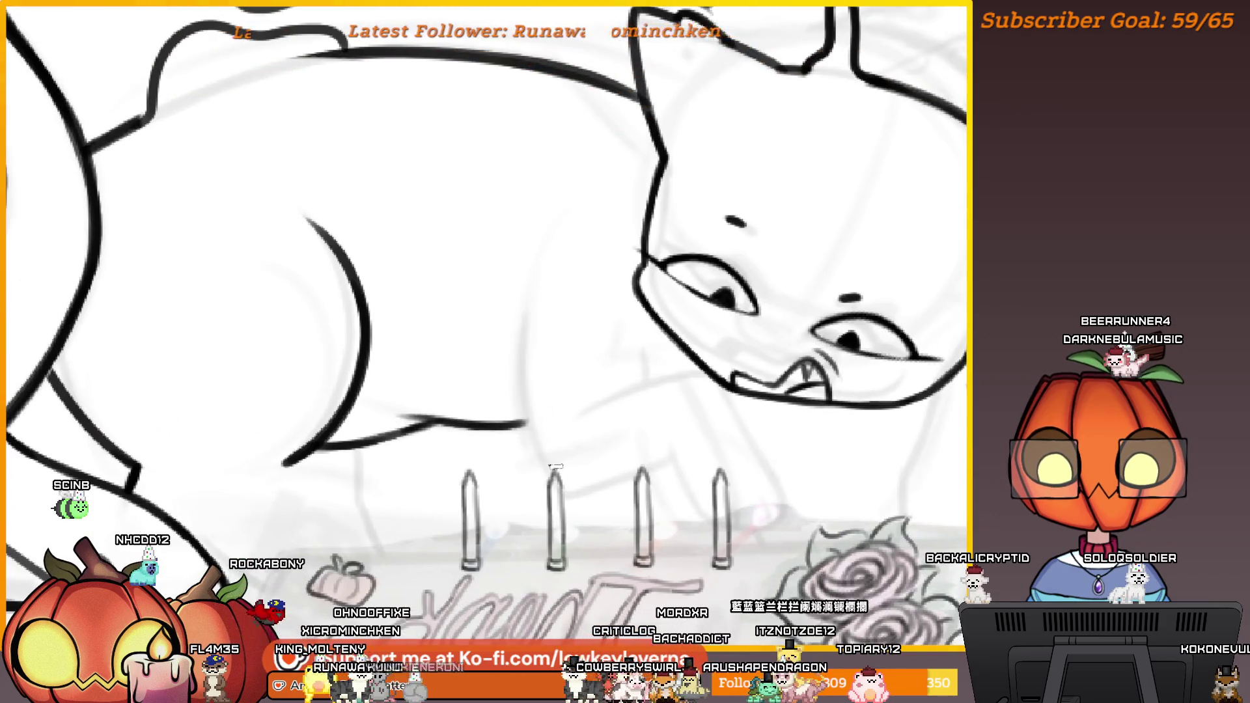
pyautogui.moveTo(555, 466)
pyautogui.mouseDown()
pyautogui.moveTo(533, 478)
pyautogui.moveTo(491, 376)
pyautogui.moveTo(500, 291)
pyautogui.mouseUp()
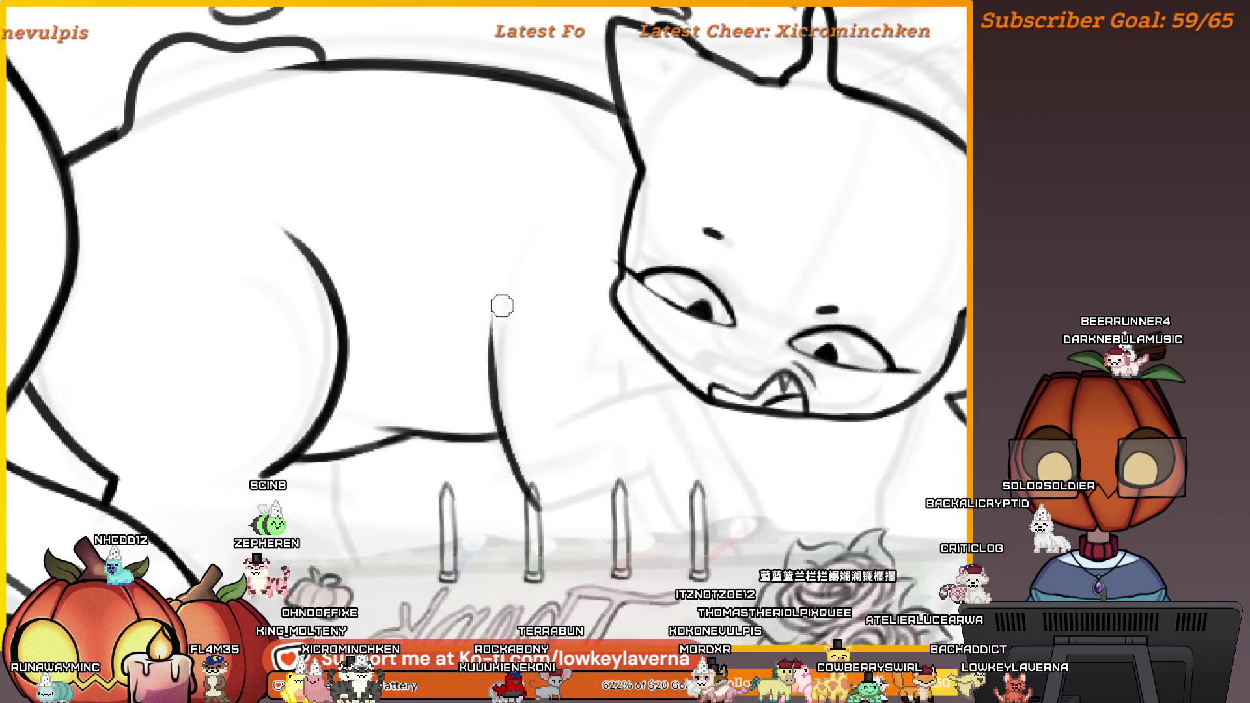
# Try an arm stroke from the cat's mouth corner, undo it, and reframe on the paw
pyautogui.moveTo(502, 305)
pyautogui.mouseDown()
pyautogui.moveTo(349, 302)
pyautogui.moveTo(791, 422)
pyautogui.mouseUp()
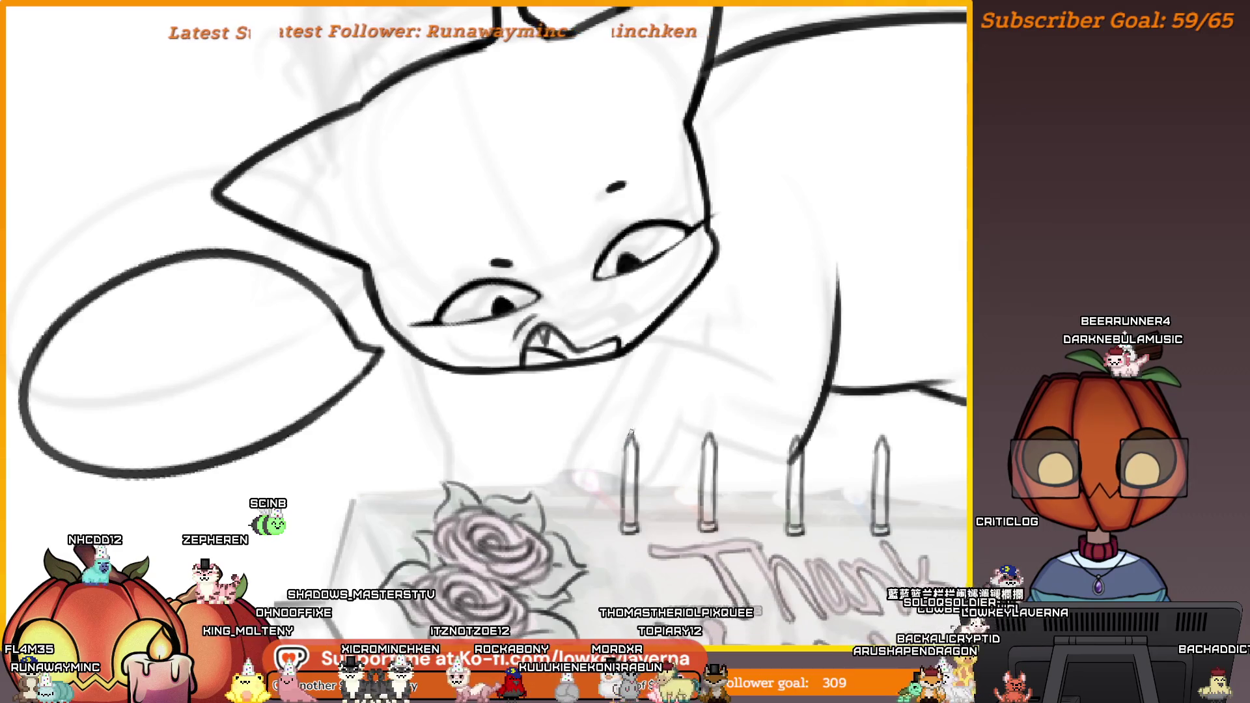
pyautogui.keyDown('ctrl'); pyautogui.click(673, 335); pyautogui.keyUp('ctrl')
pyautogui.scroll(-1, 665, 345)
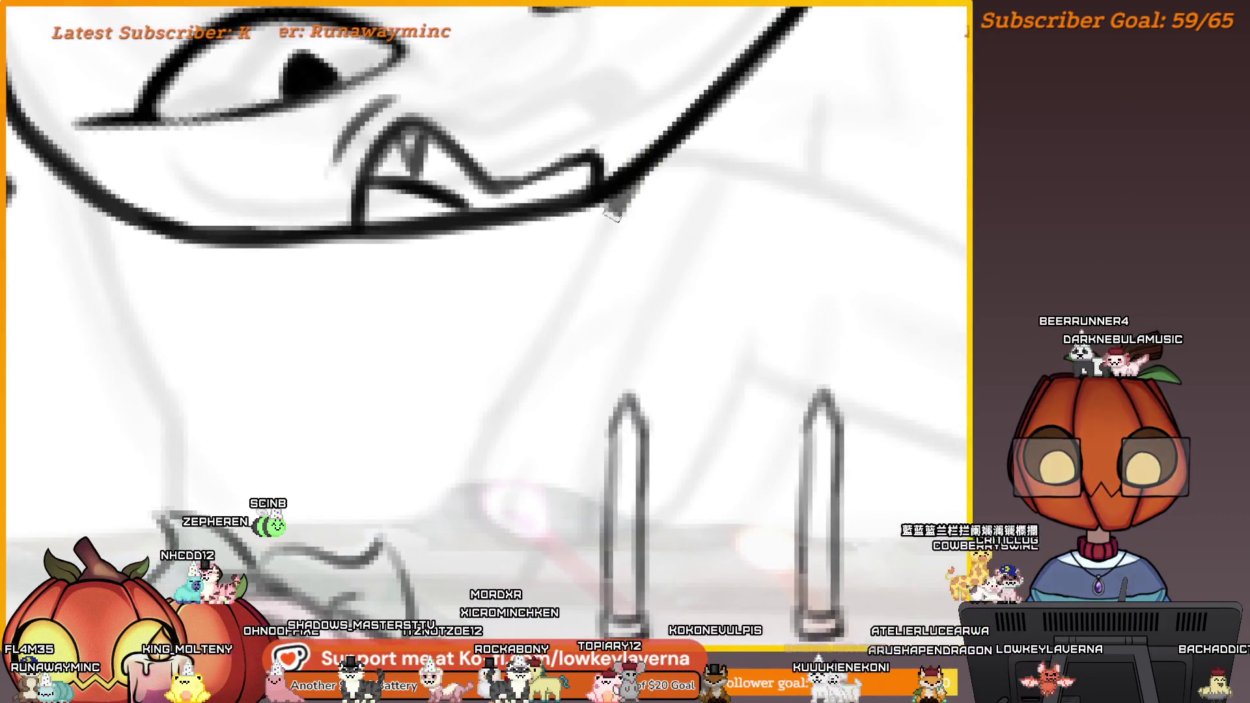
pyautogui.moveTo(612, 212)
pyautogui.mouseDown()
pyautogui.moveTo(482, 521)
pyautogui.moveTo(723, 397)
pyautogui.mouseUp()
pyautogui.hotkey('ctrl', '-')
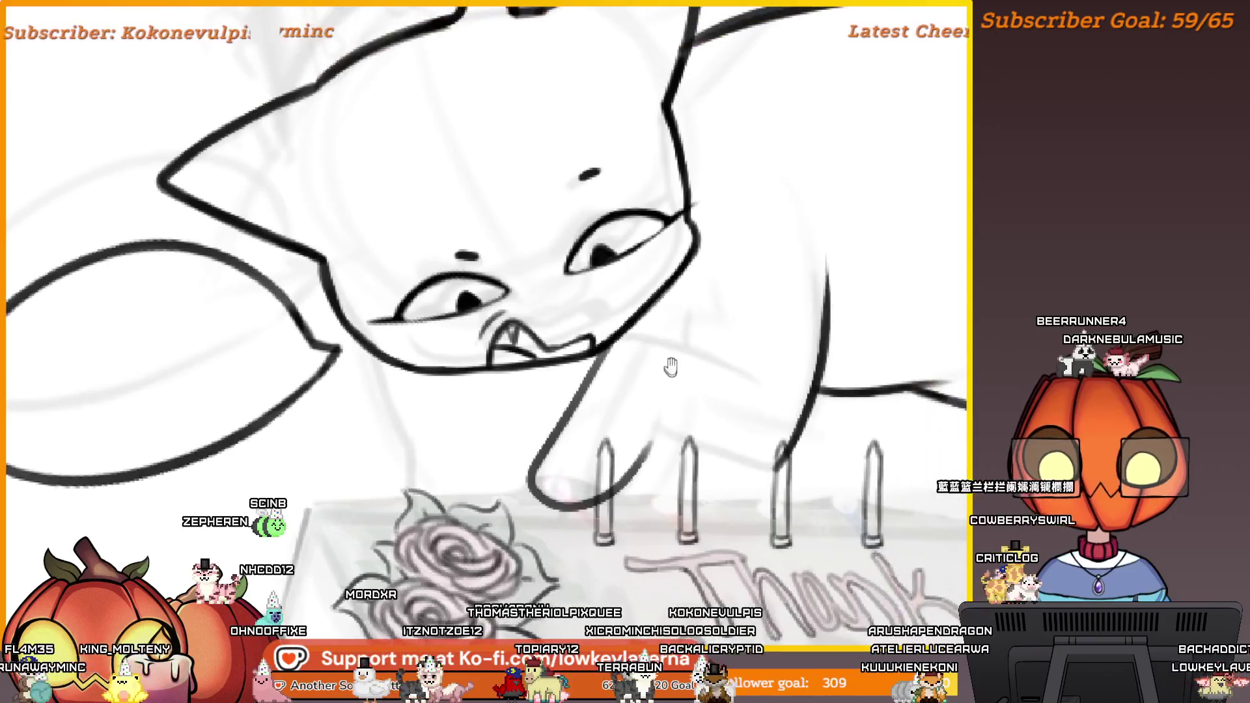
pyautogui.moveTo(671, 367); pyautogui.dragTo(644, 390)
pyautogui.hotkey('ctrl', 'z')
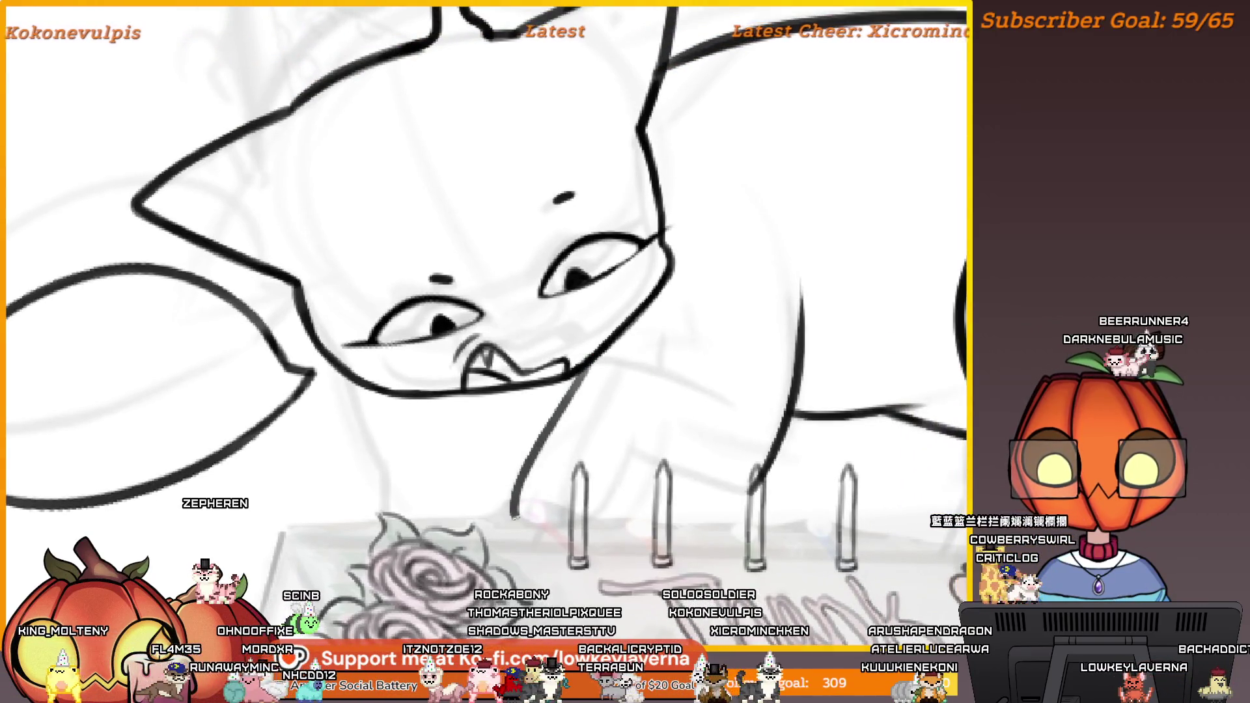
pyautogui.hotkey('ctrl', 'z')
pyautogui.moveTo(565, 510); pyautogui.dragTo(546, 524)
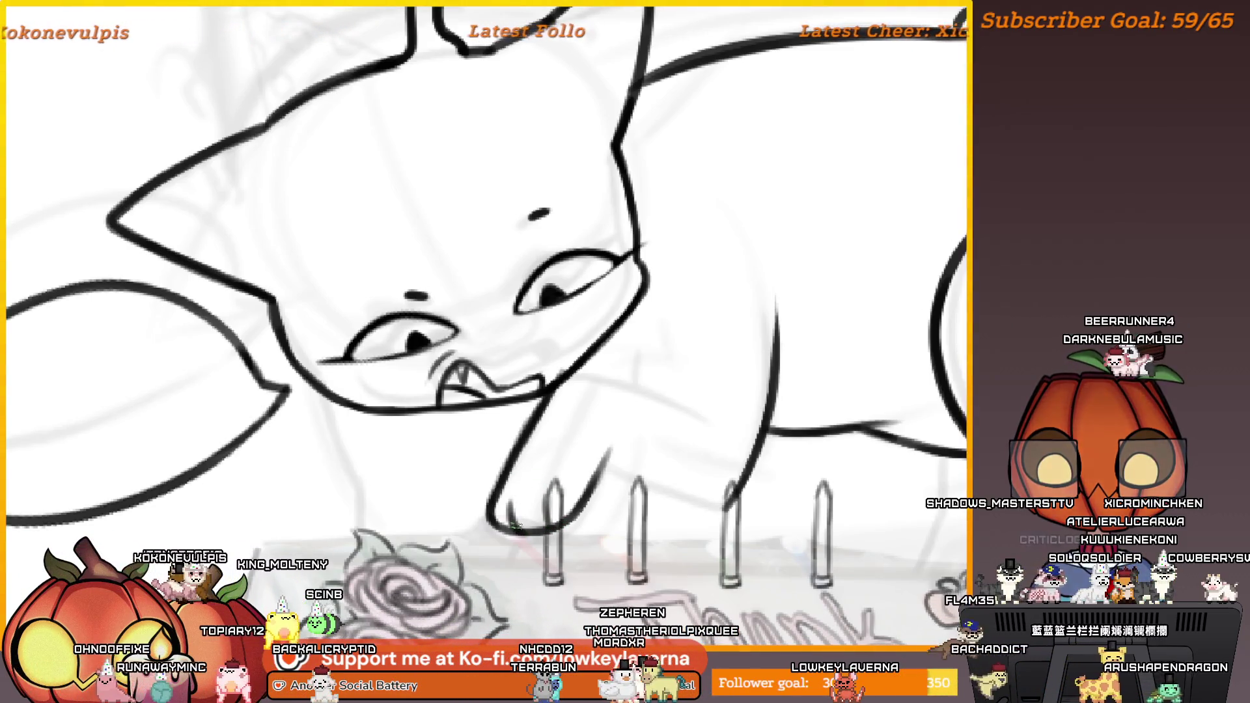
pyautogui.moveTo(586, 396); pyautogui.dragTo(651, 412)
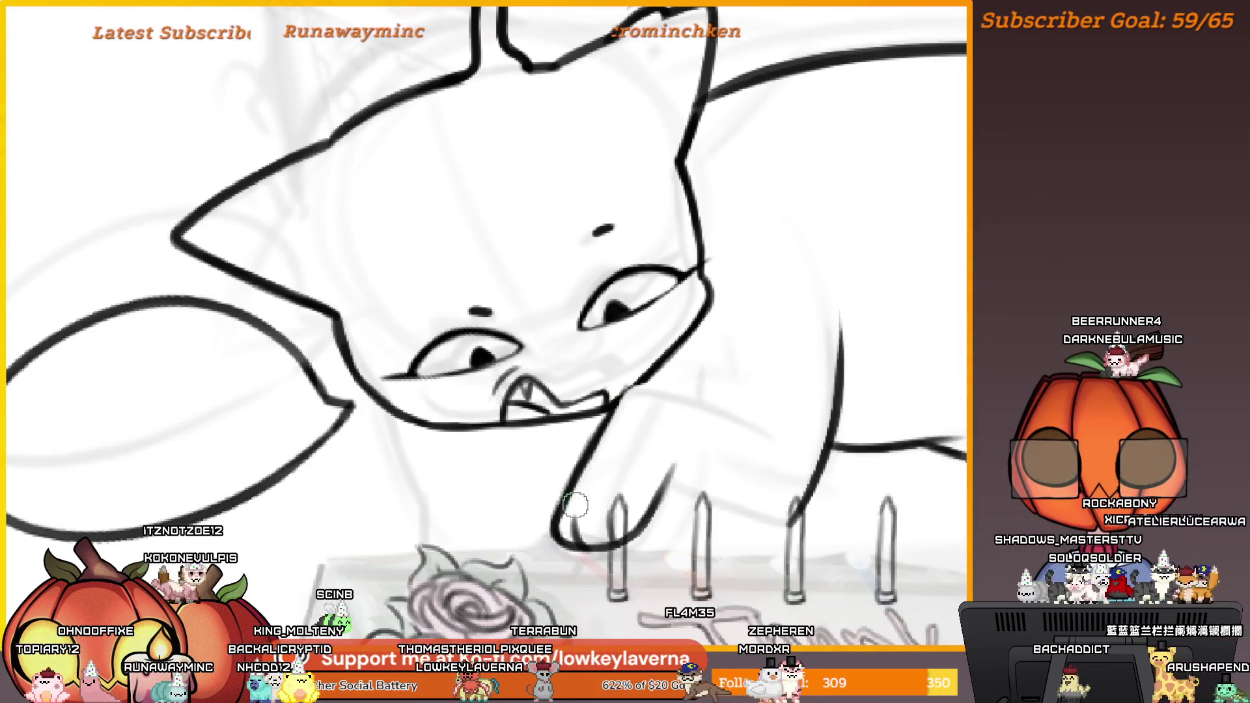
pyautogui.press('m')
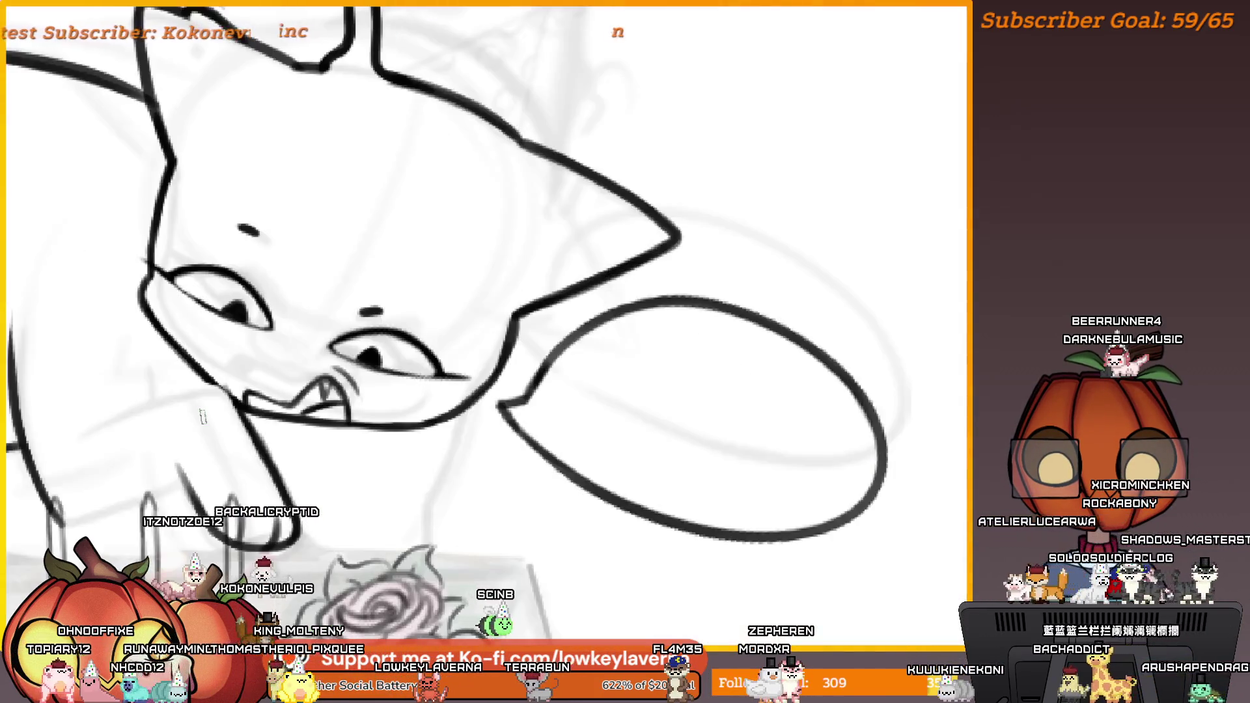
pyautogui.moveTo(338, 389); pyautogui.dragTo(852, 394)
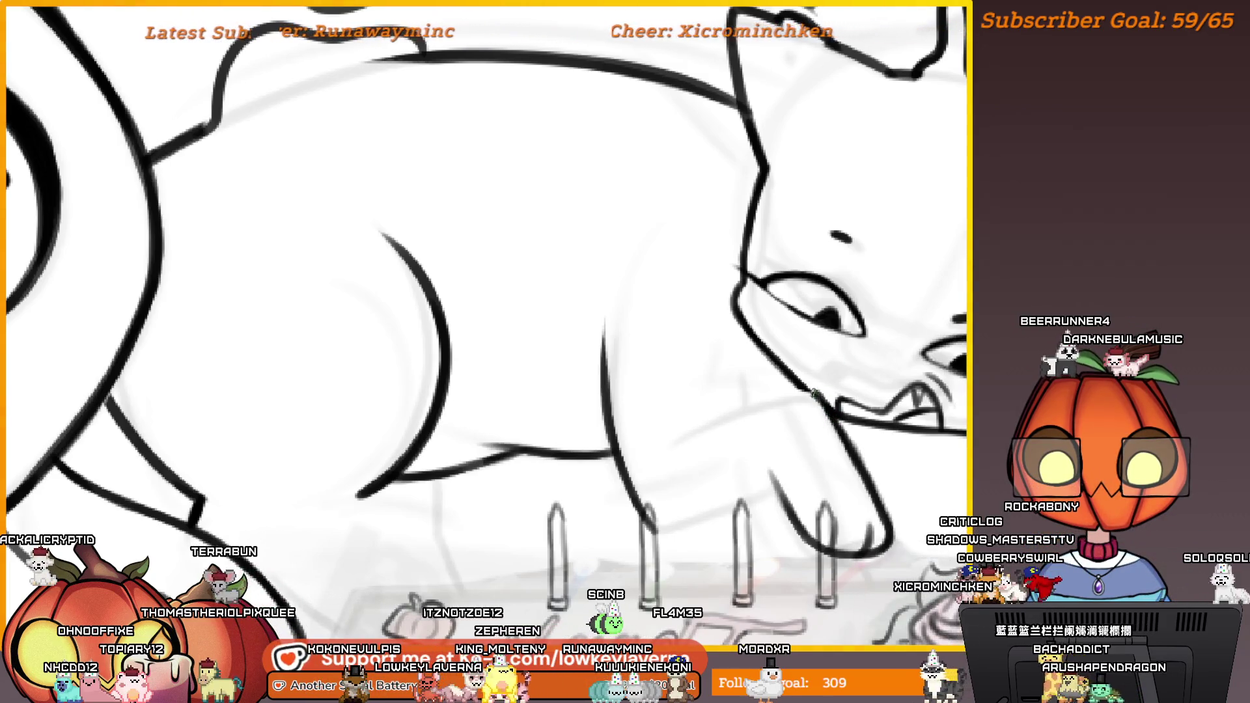
pyautogui.moveTo(831, 389); pyautogui.dragTo(864, 390)
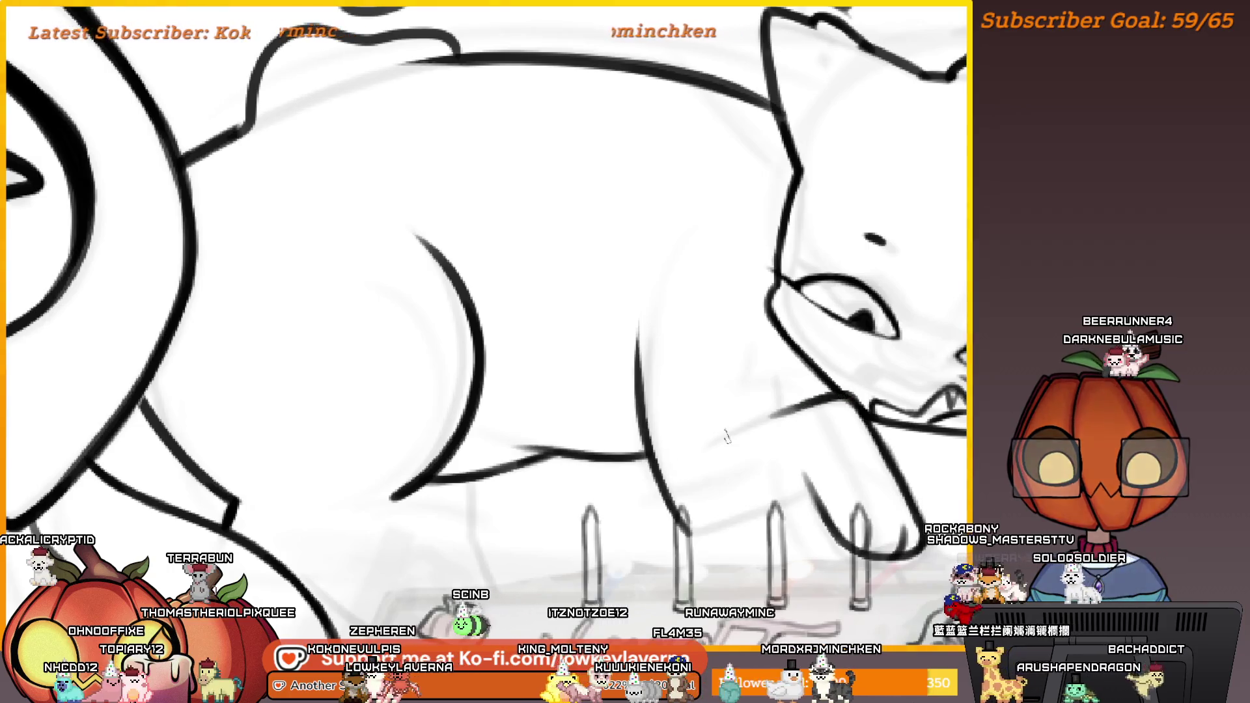
pyautogui.moveTo(728, 436); pyautogui.dragTo(793, 410)
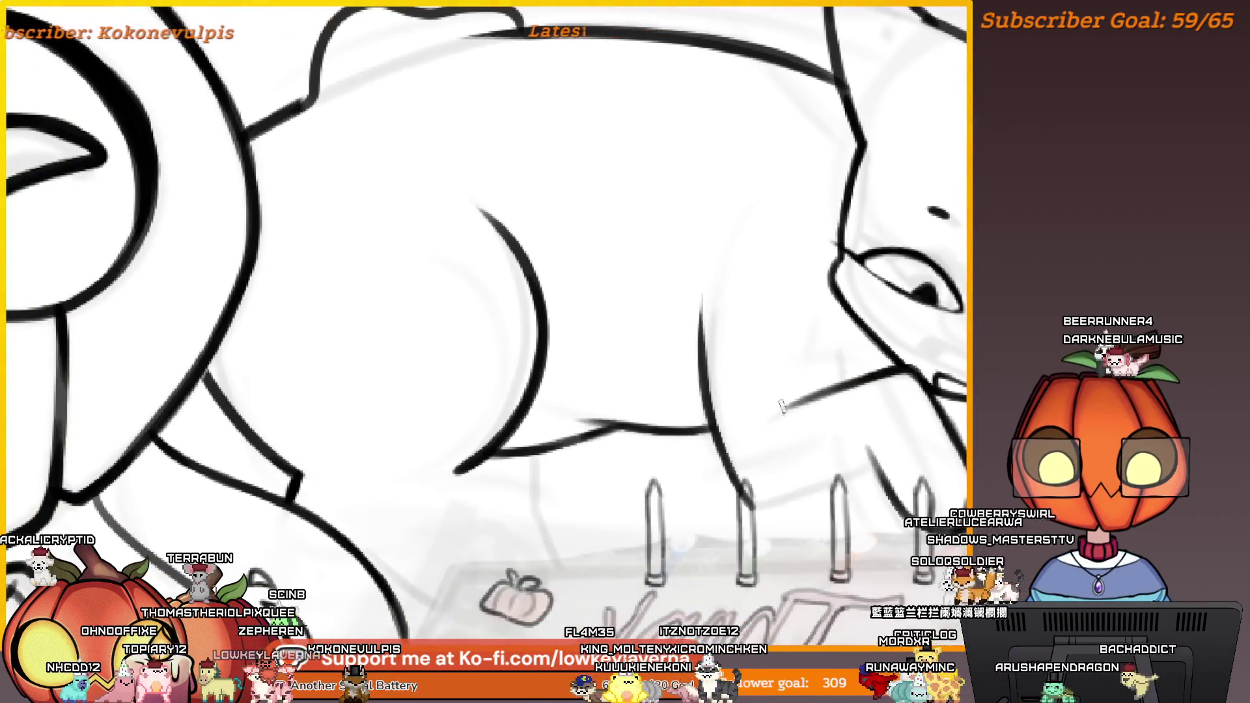
pyautogui.scroll(-1, 927, 441)
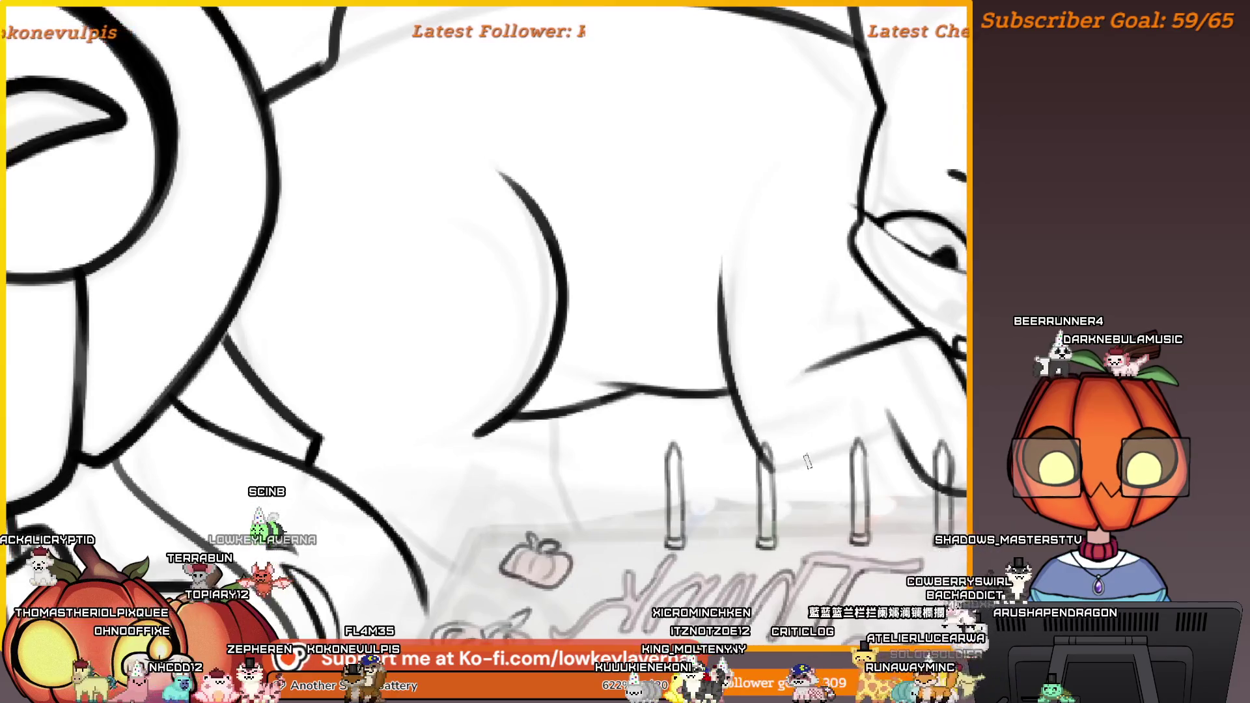
pyautogui.moveTo(789, 458); pyautogui.dragTo(840, 439)
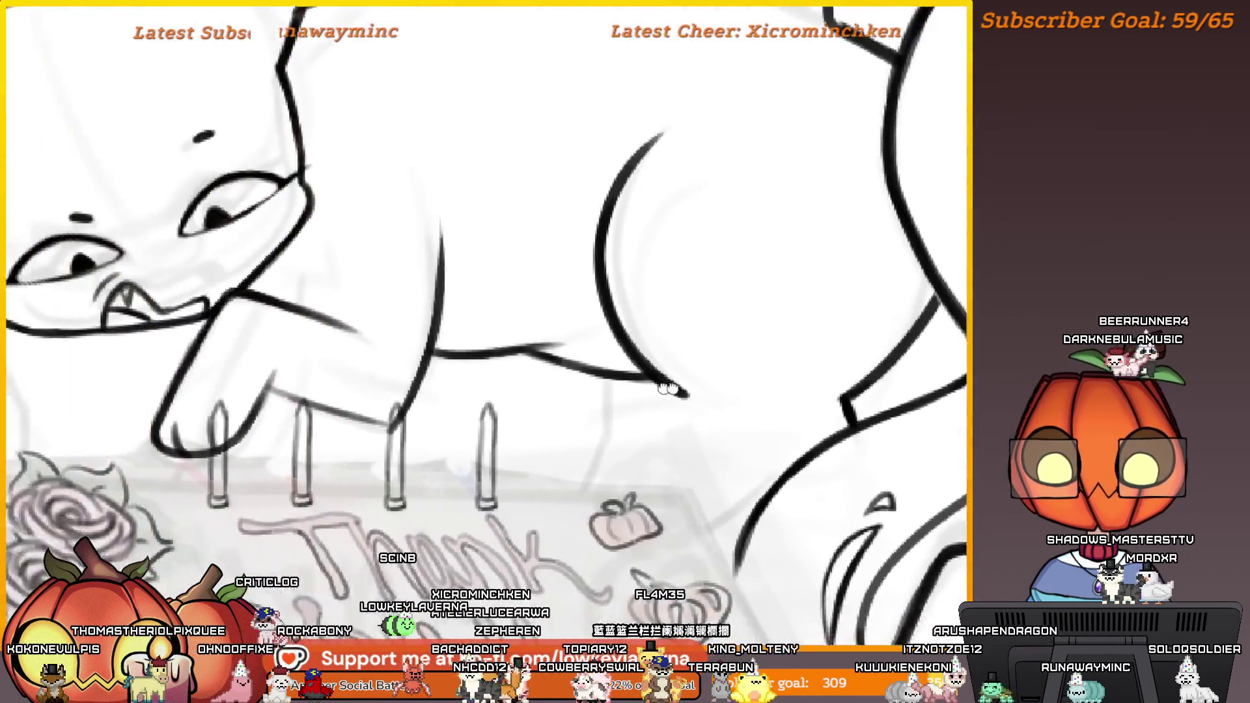
pyautogui.moveTo(594, 385)
pyautogui.mouseDown()
pyautogui.moveTo(441, 317)
pyautogui.moveTo(383, 334)
pyautogui.mouseUp()
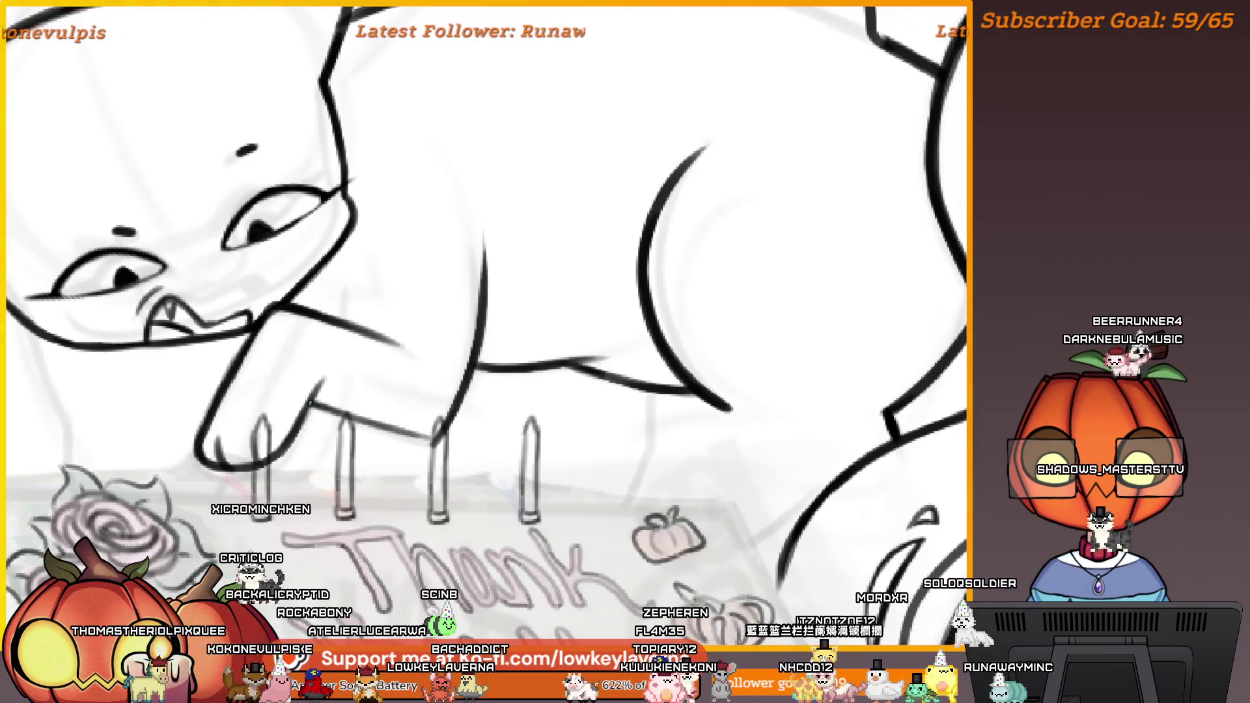
pyautogui.moveTo(367, 405); pyautogui.dragTo(310, 399)
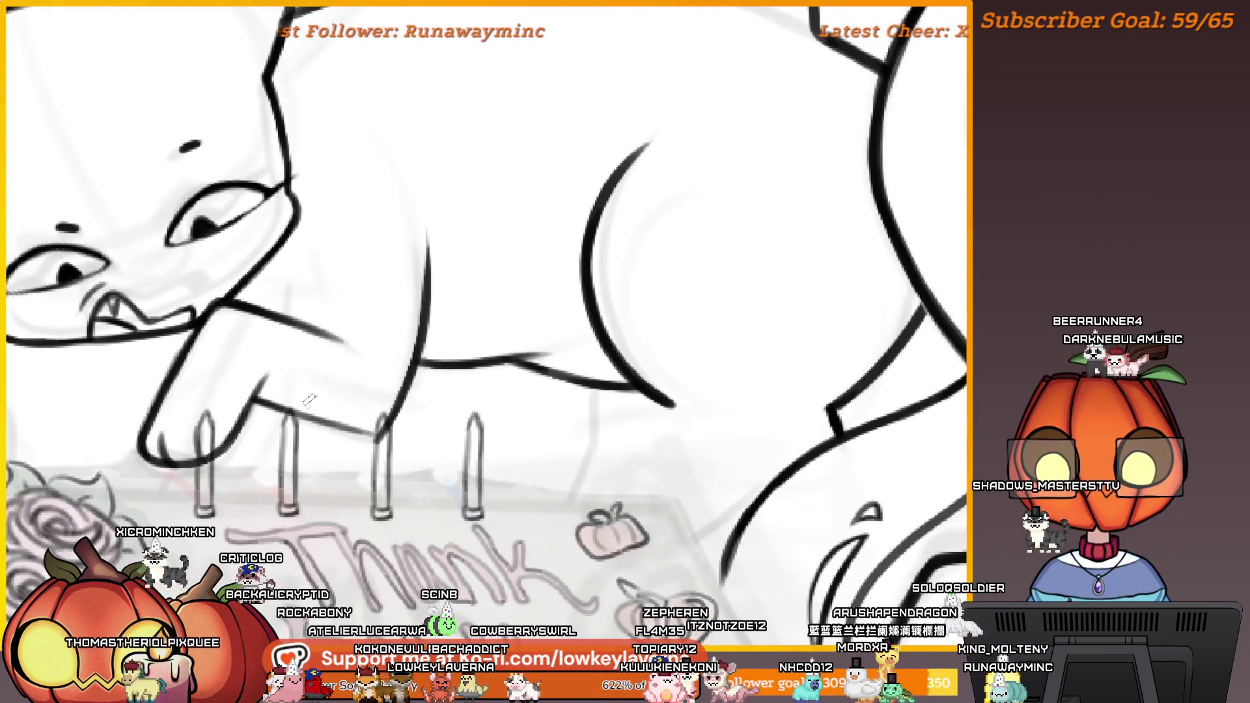
pyautogui.scroll(-3, 615, 368)
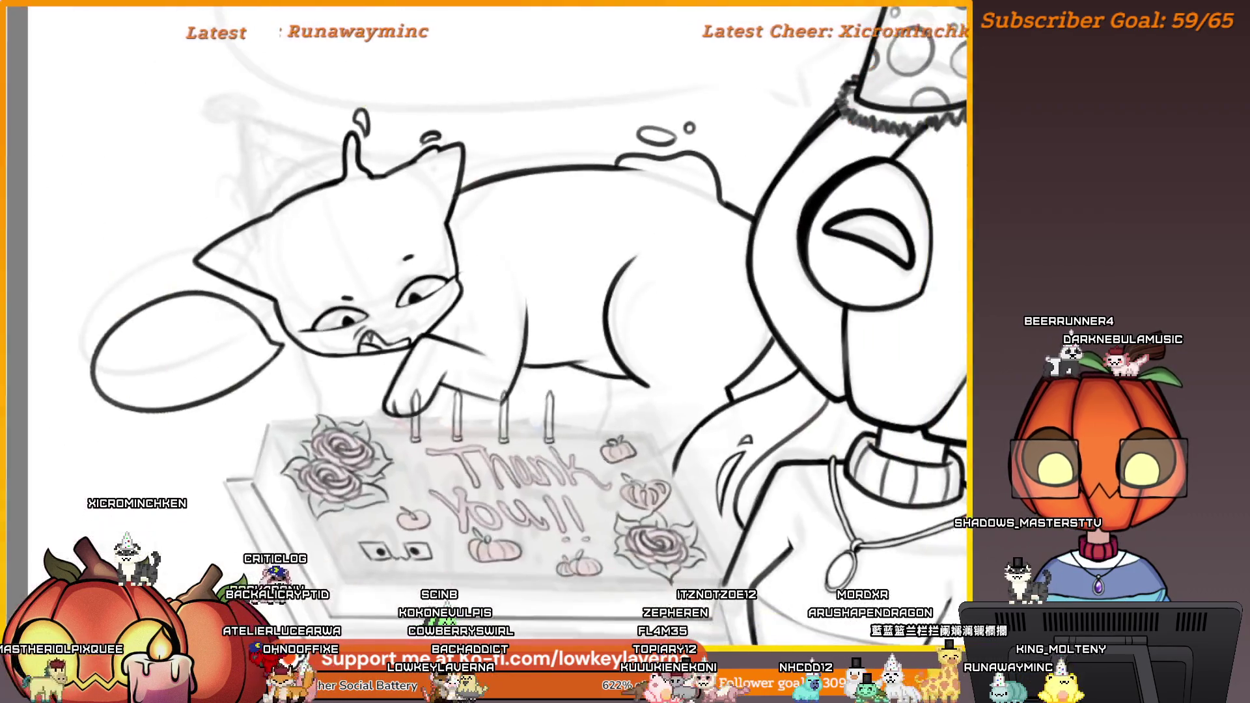
pyautogui.moveTo(472, 525); pyautogui.dragTo(500, 564)
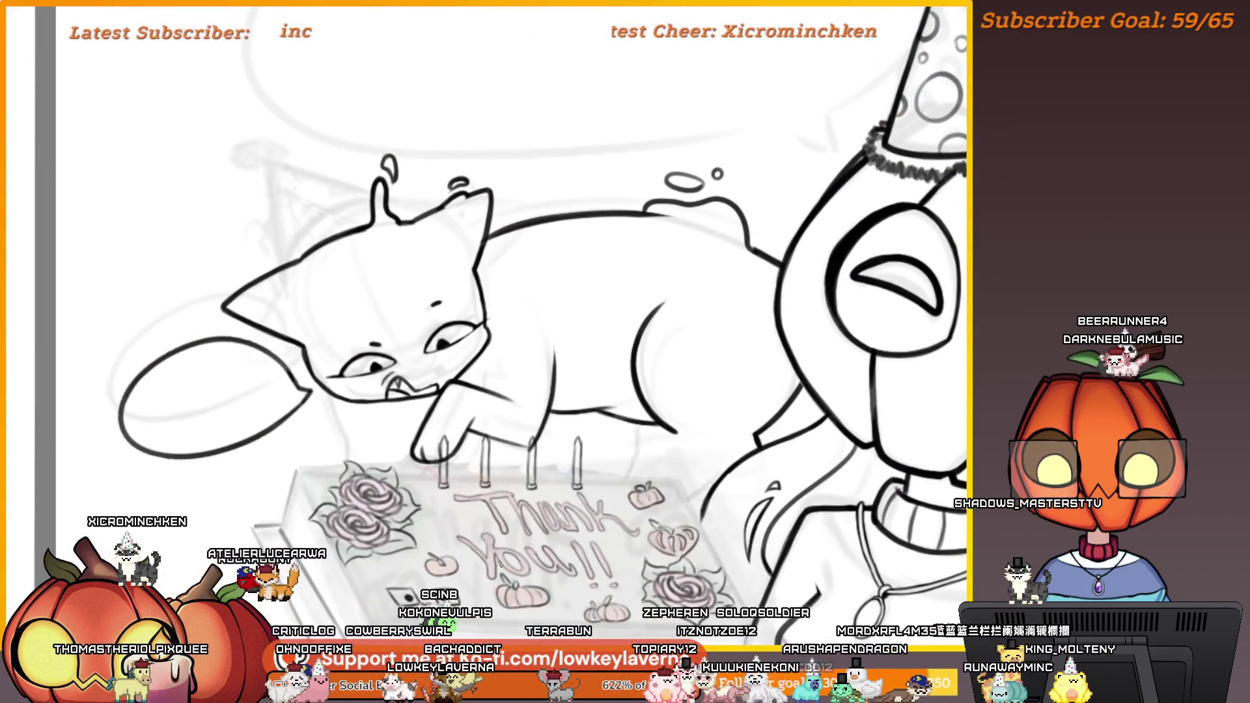
# Mirror the canvas view and zoom in to centre the cat over the candles
pyautogui.press('m')
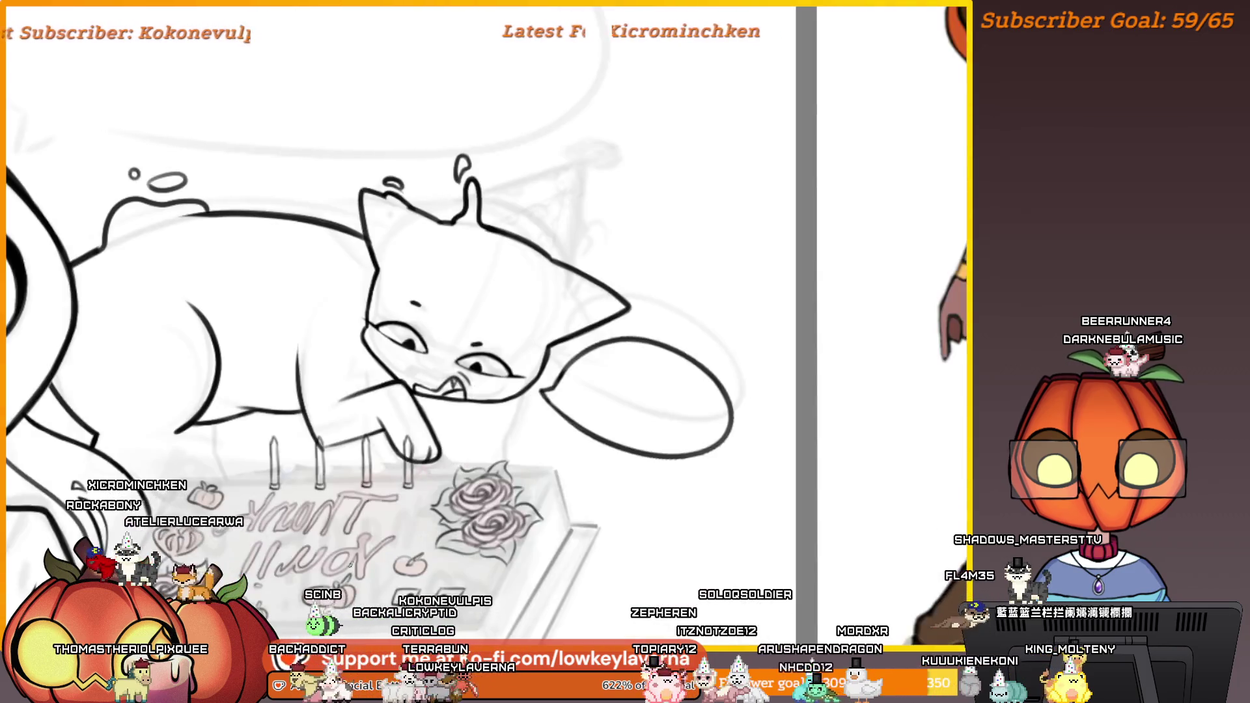
pyautogui.moveTo(280, 352)
pyautogui.mouseDown()
pyautogui.moveTo(893, 351)
pyautogui.moveTo(942, 418)
pyautogui.mouseUp()
pyautogui.scroll(5, 895, 350)
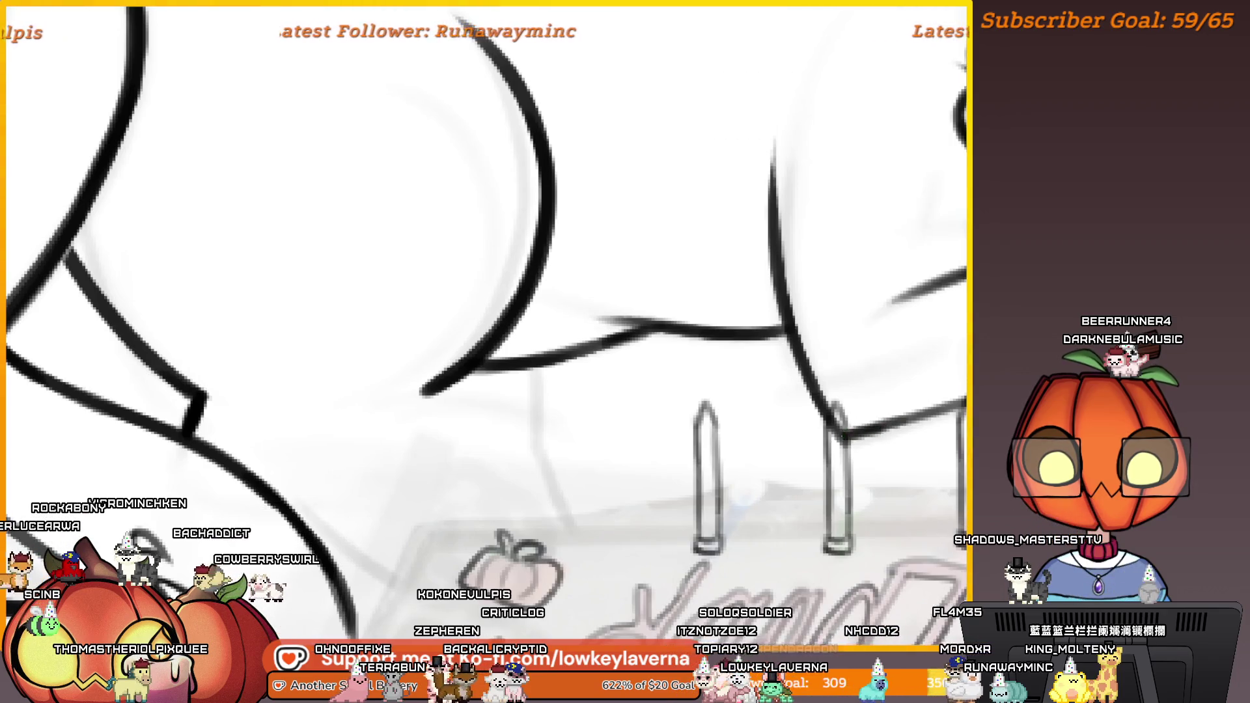
pyautogui.moveTo(892, 421); pyautogui.dragTo(902, 426)
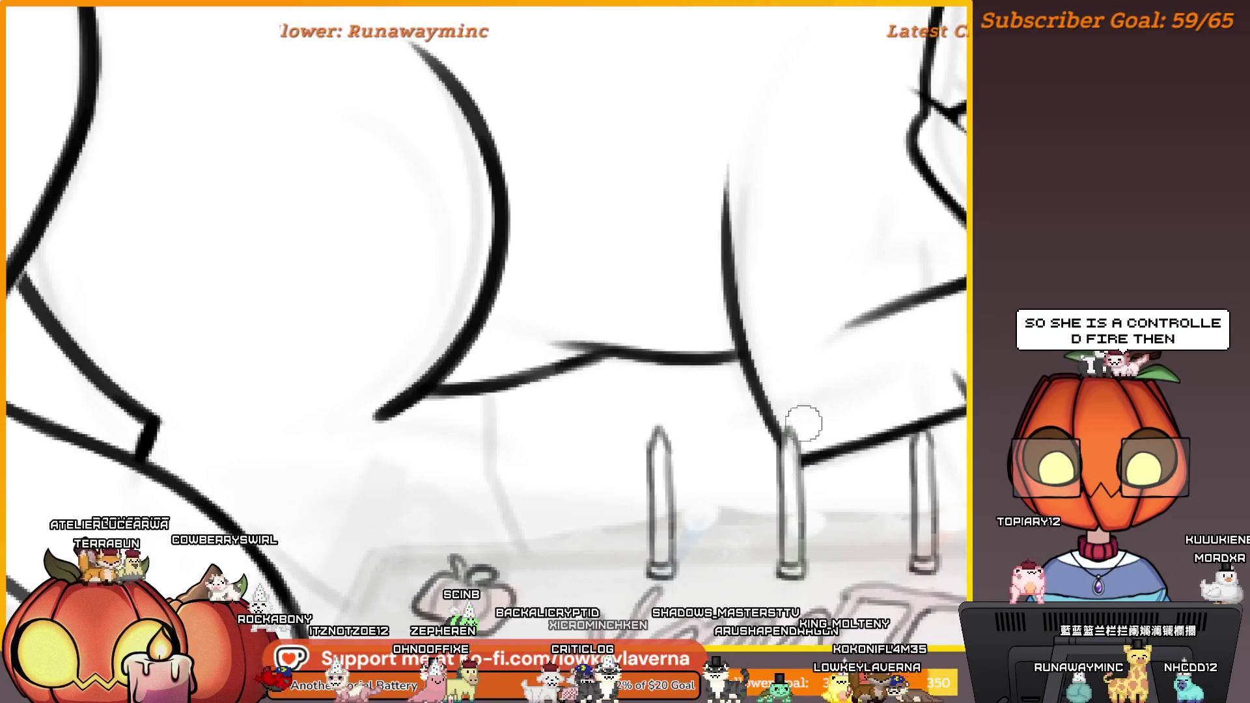
pyautogui.scroll(-3, 805, 423)
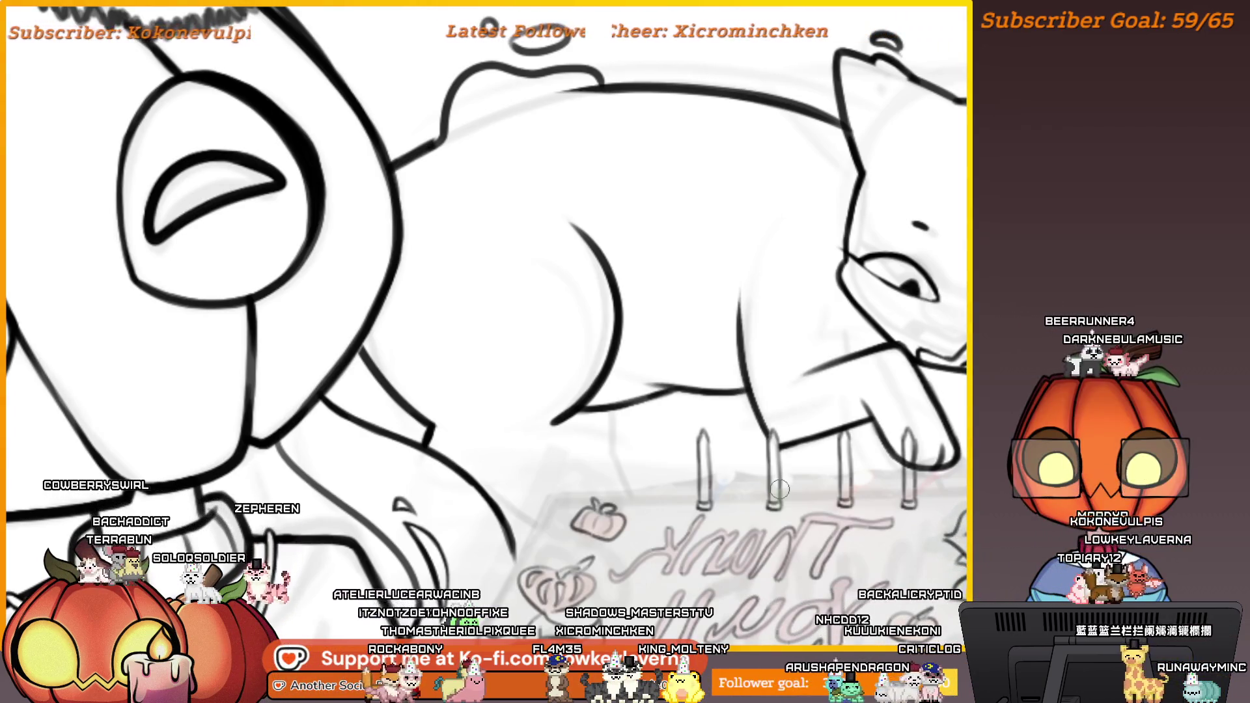
pyautogui.scroll(-4, 780, 489)
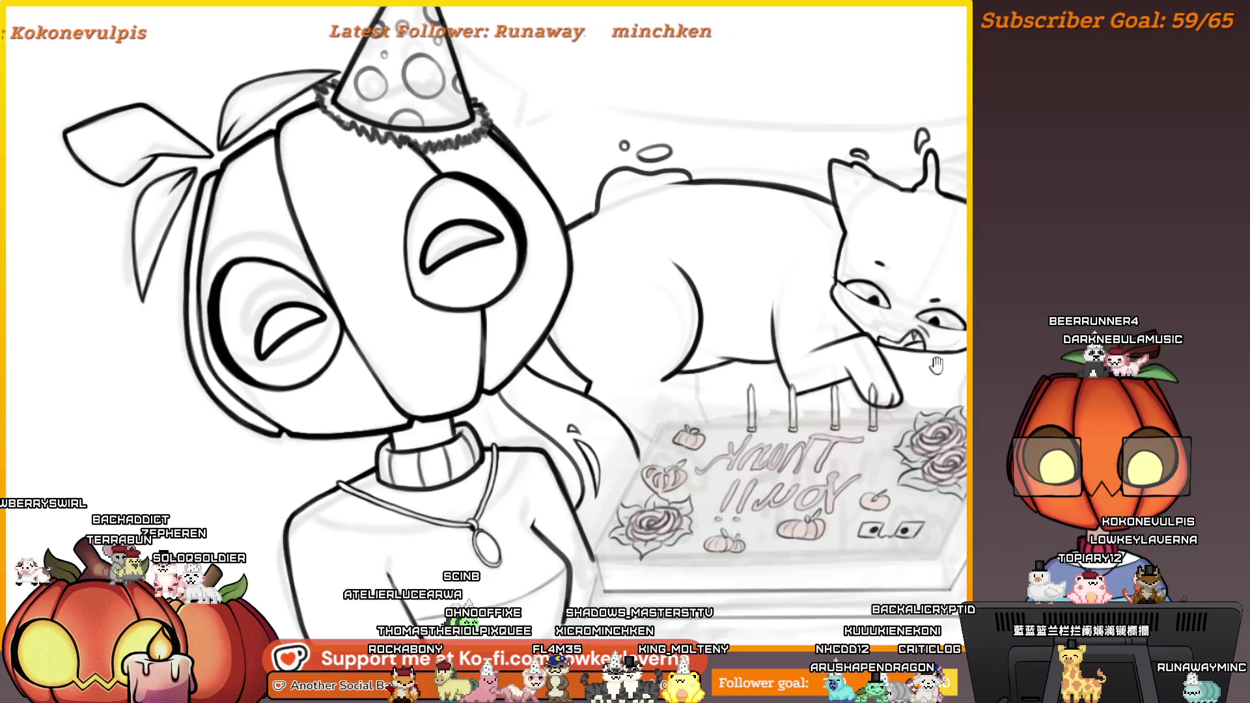
pyautogui.scroll(4, 842, 383)
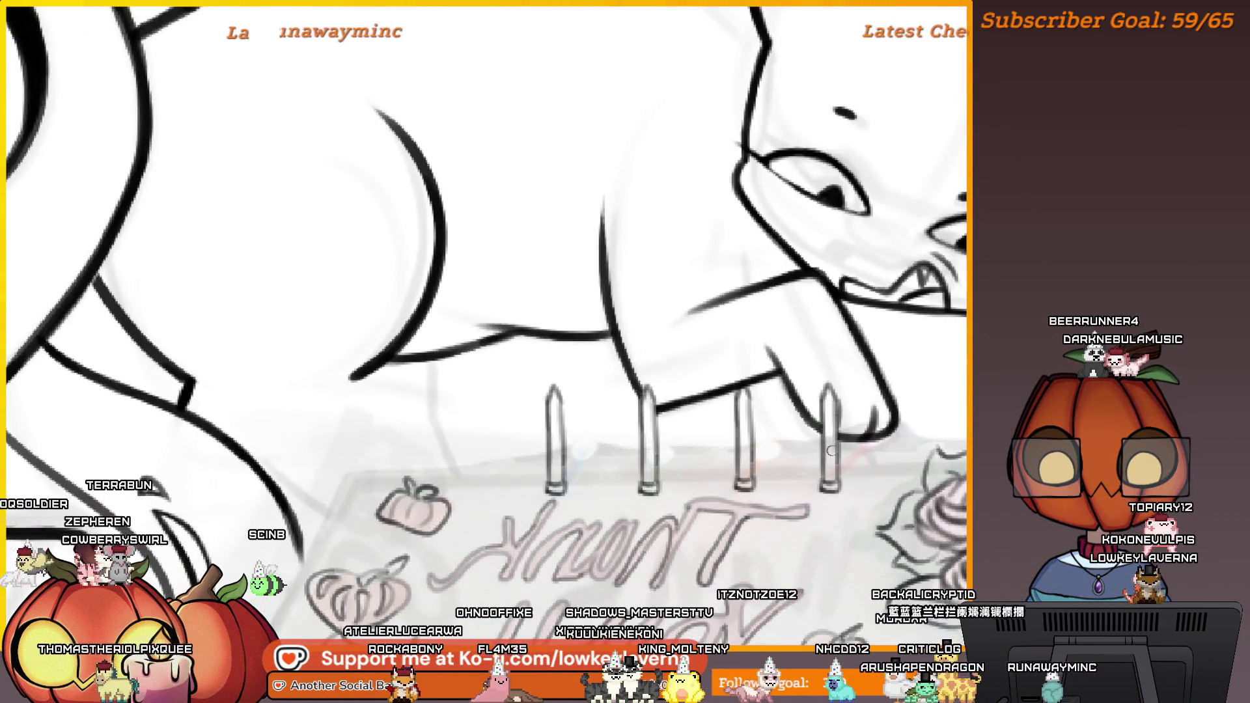
pyautogui.scroll(-5, 828, 454)
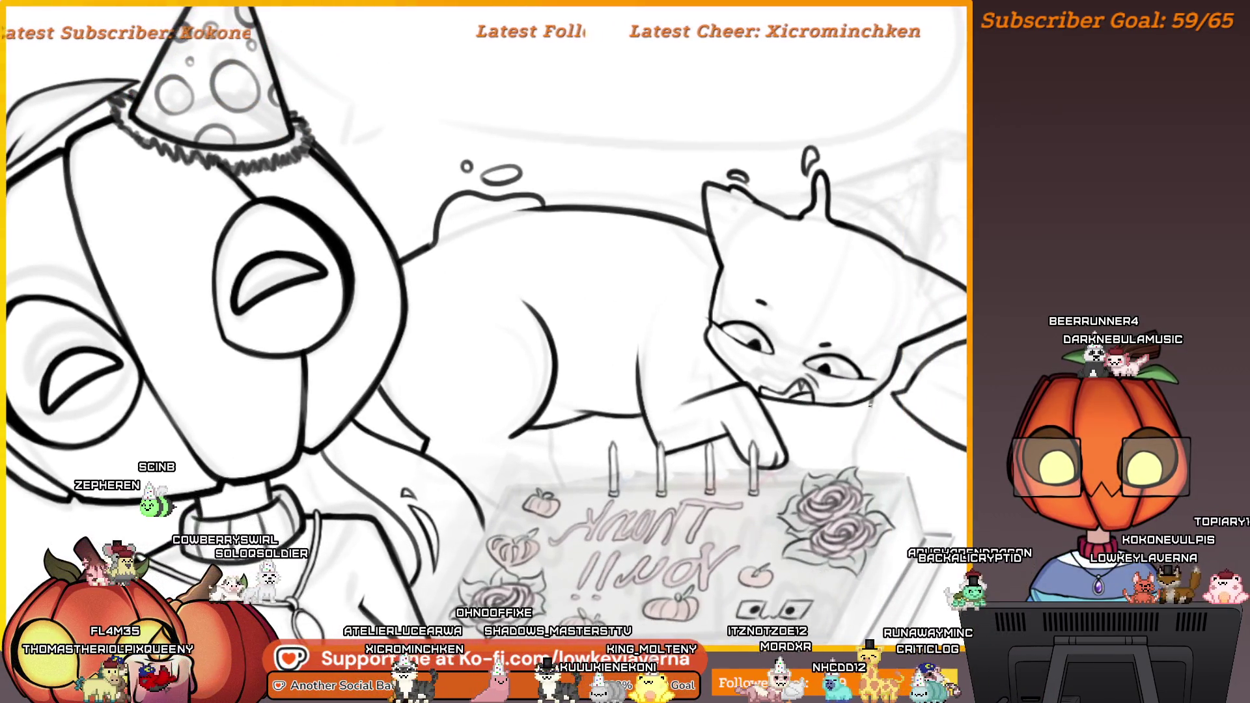
pyautogui.moveTo(891, 399); pyautogui.dragTo(799, 391)
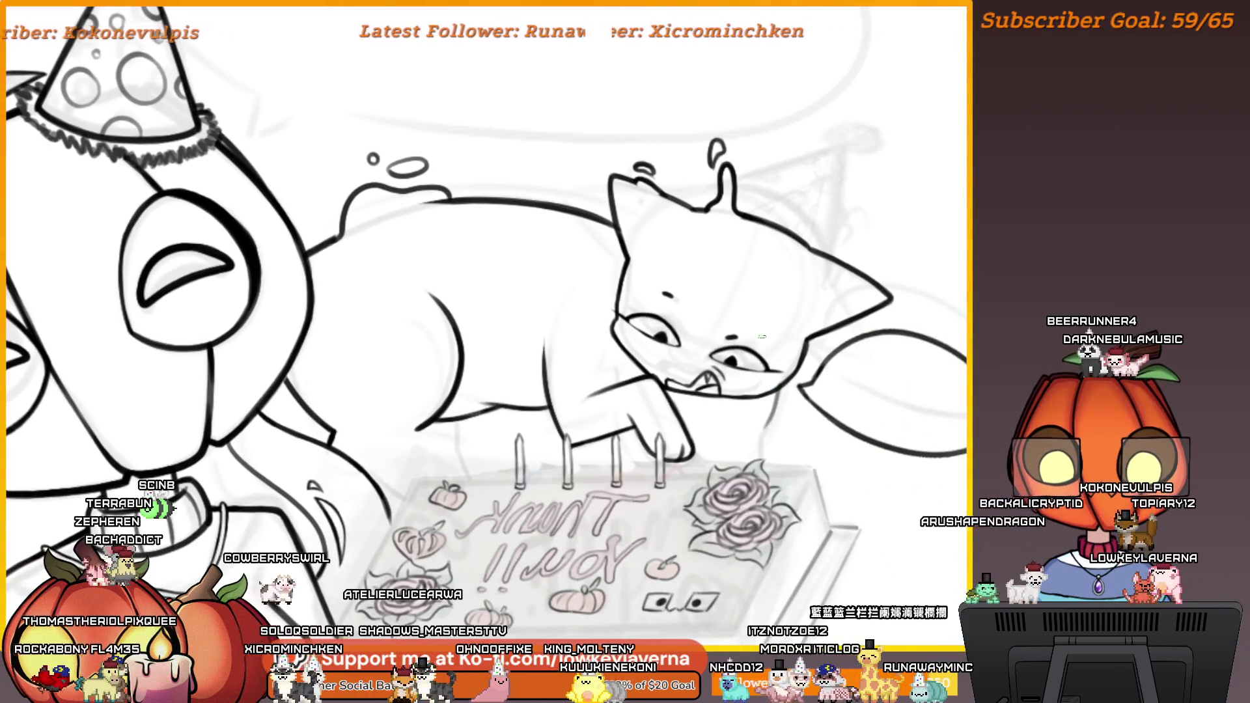
pyautogui.scroll(4, 751, 412)
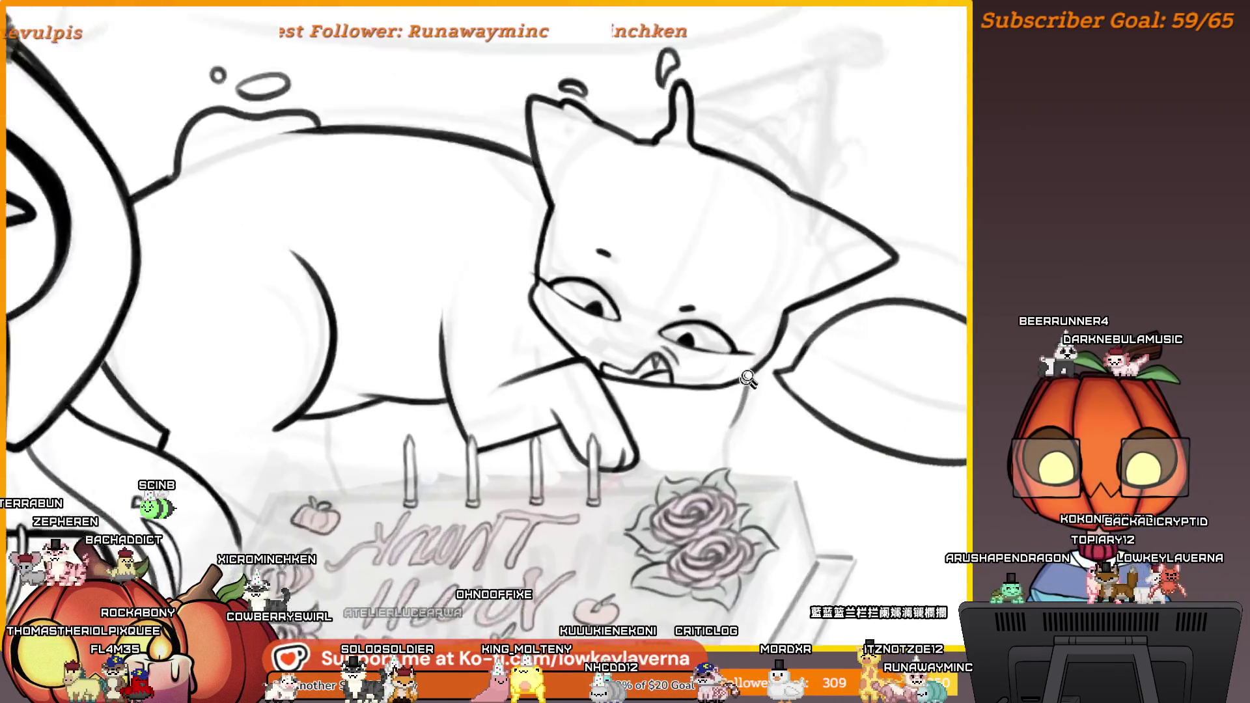
# Draw a line from the cat's chin down along its paw
pyautogui.moveTo(754, 361); pyautogui.dragTo(715, 456)
pyautogui.hotkey('ctrl', 'z')
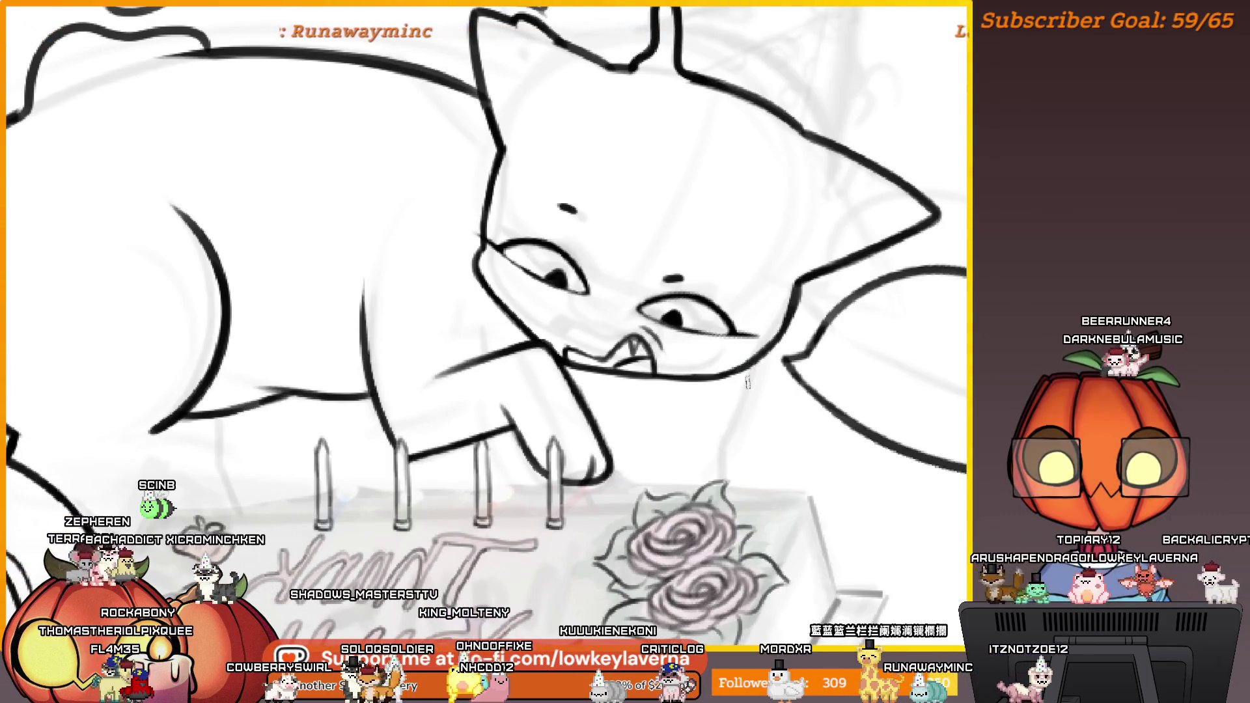
pyautogui.moveTo(755, 364); pyautogui.dragTo(716, 465)
pyautogui.scroll(-4, 751, 414)
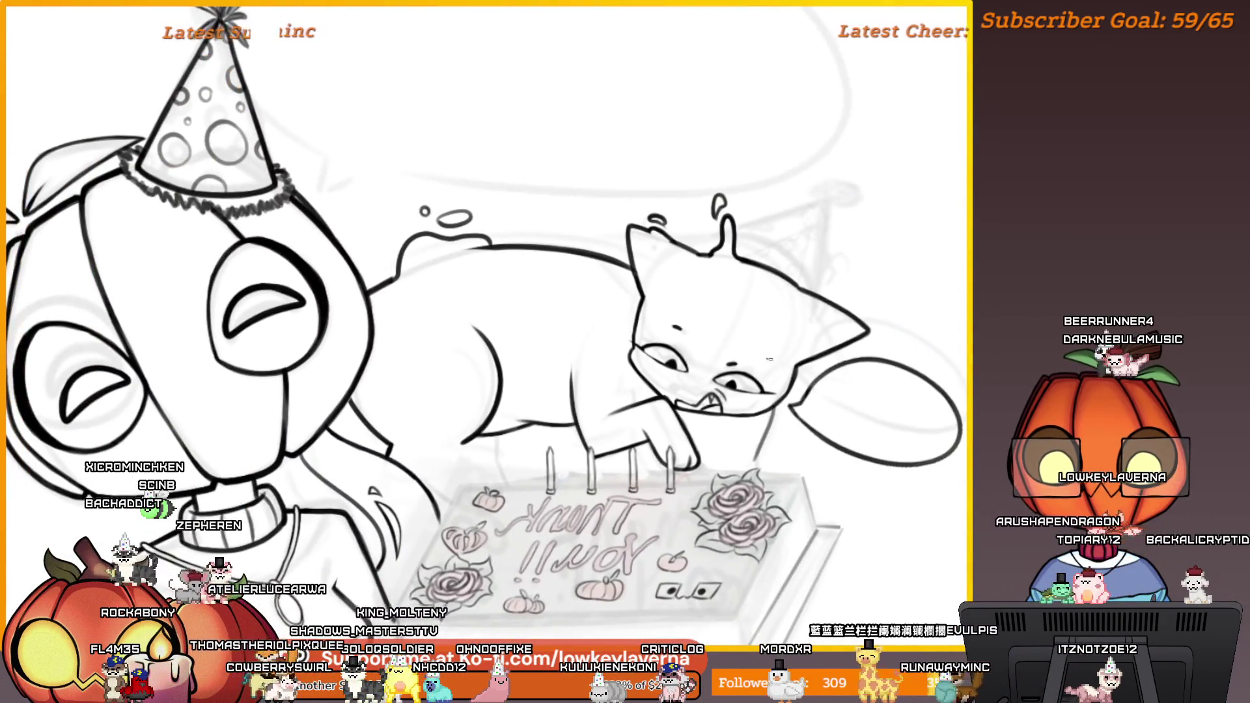
pyautogui.scroll(3, 425, 385)
pyautogui.scroll(-2, 425, 385)
pyautogui.scroll(4, 677, 375)
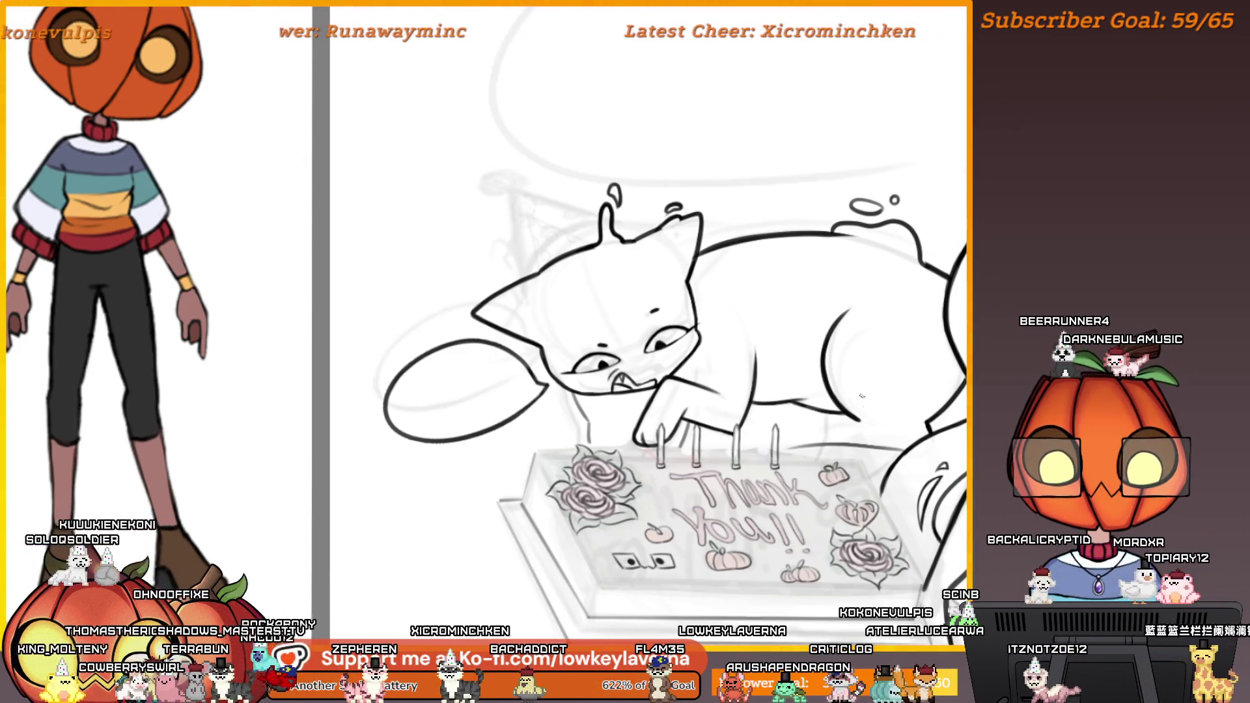
# Sketch the cat's tail outline beside the fourth candle, undoing a stray guideline
pyautogui.click(803, 450)
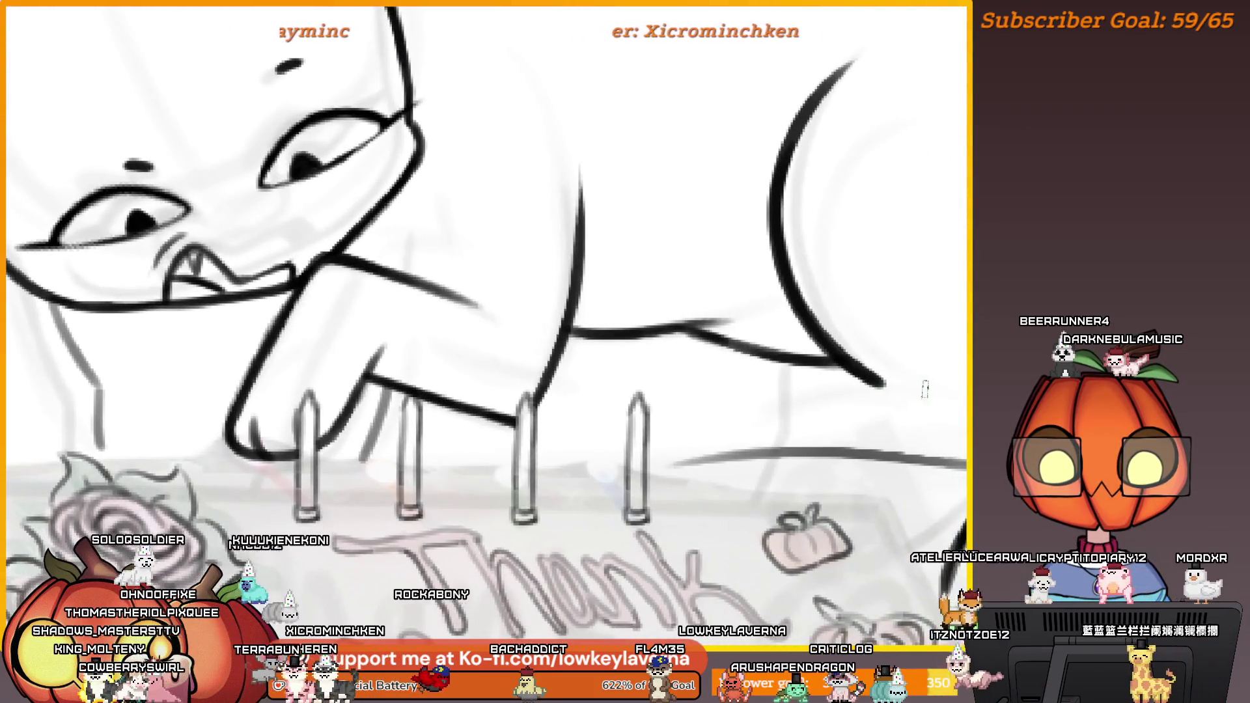
pyautogui.moveTo(666, 390); pyautogui.dragTo(875, 386)
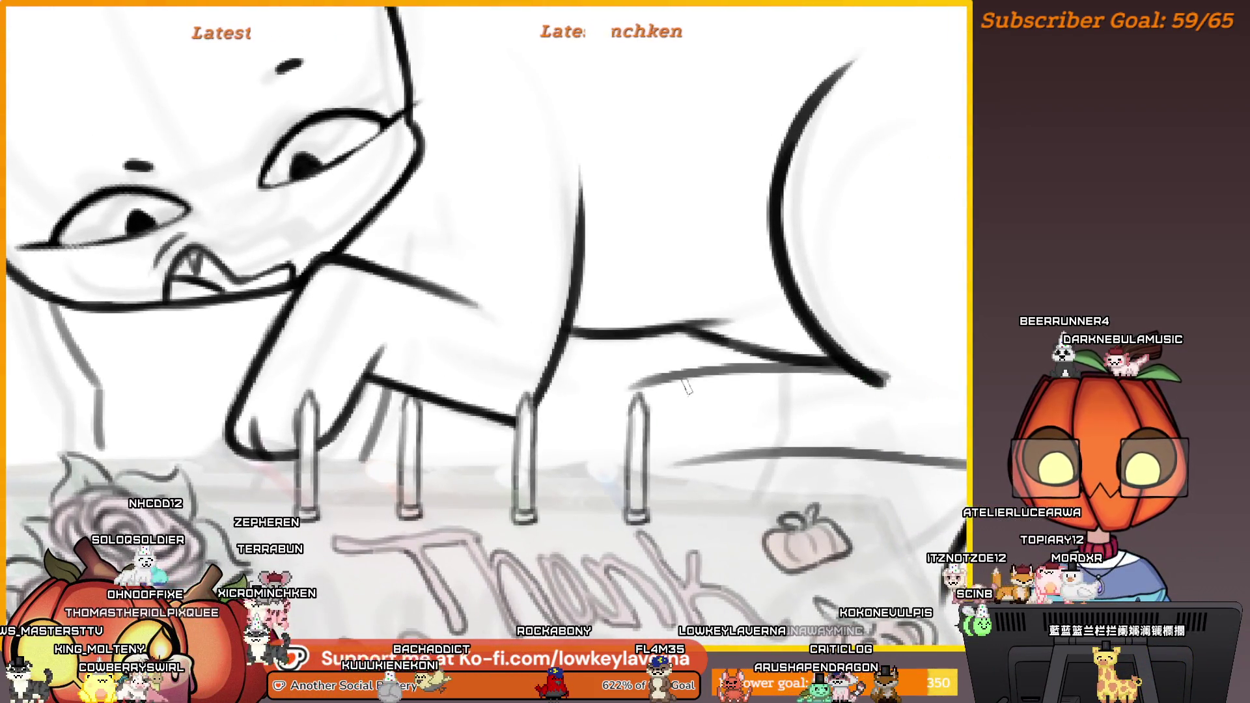
pyautogui.hotkey('ctrl', 'z')
pyautogui.hotkey('ctrl', 'z')
pyautogui.hotkey('ctrl', 'z')
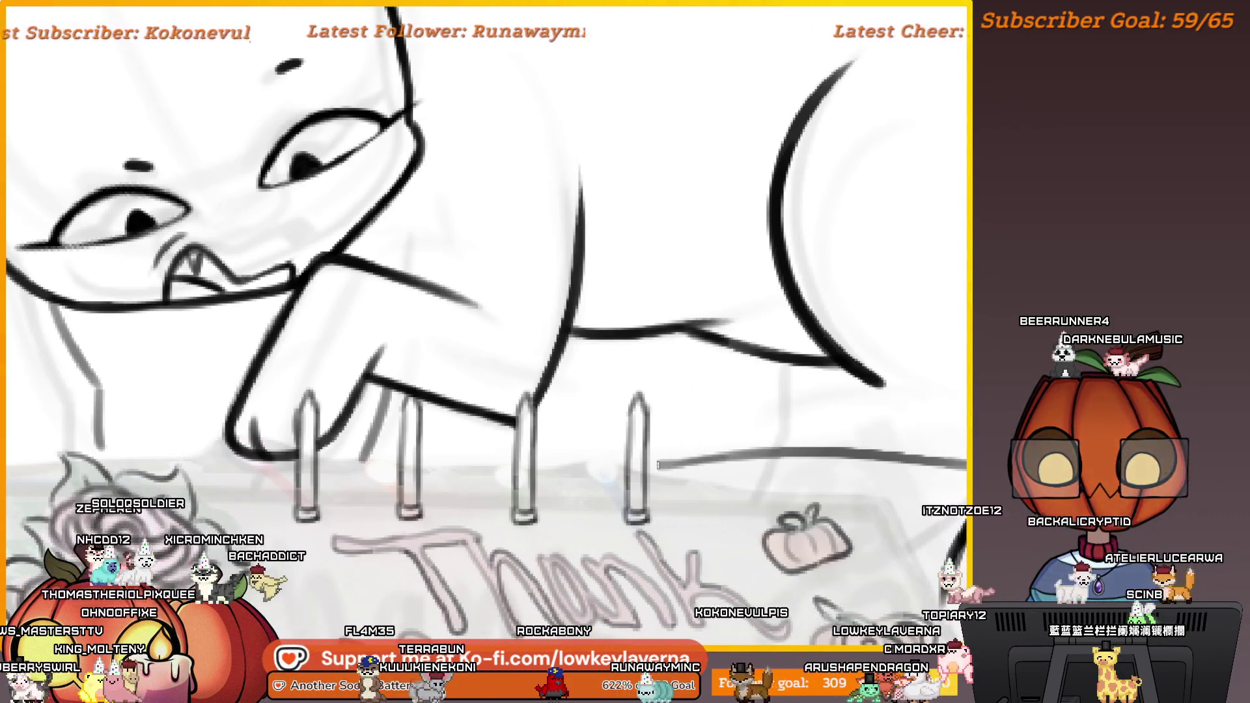
pyautogui.moveTo(622, 450)
pyautogui.mouseDown()
pyautogui.moveTo(686, 375)
pyautogui.moveTo(850, 368)
pyautogui.moveTo(737, 353)
pyautogui.mouseUp()
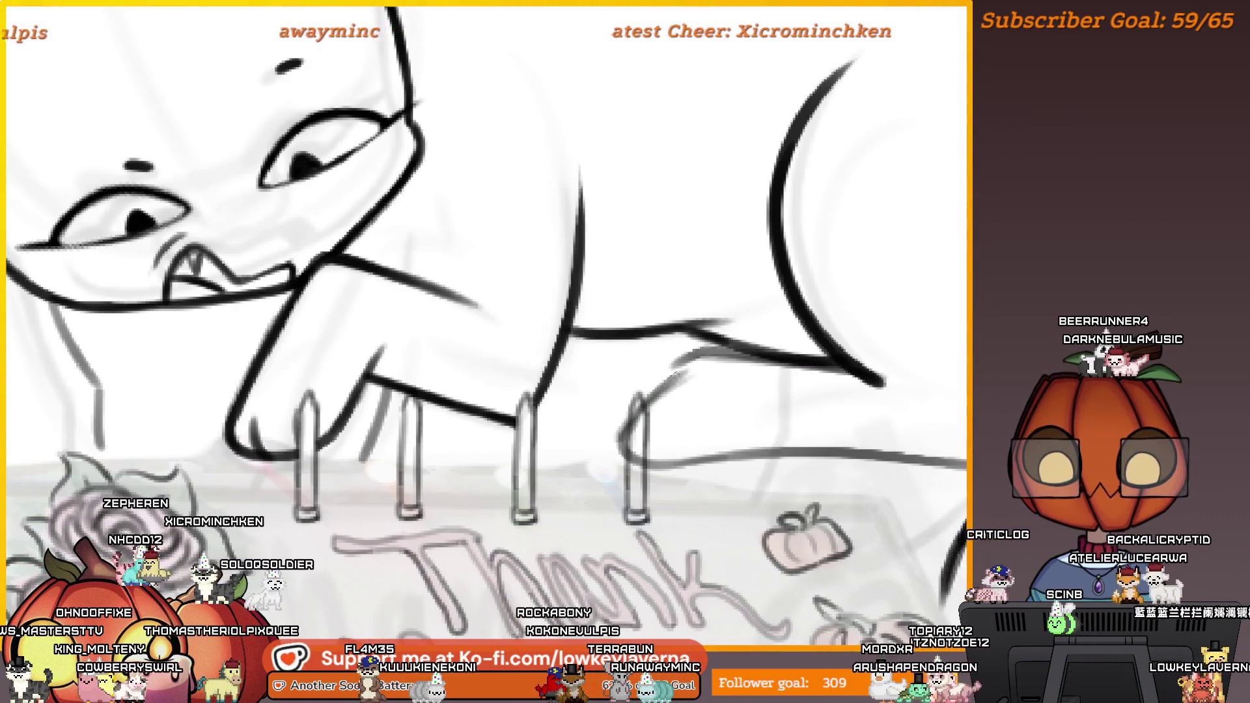
pyautogui.moveTo(626, 452); pyautogui.dragTo(696, 357)
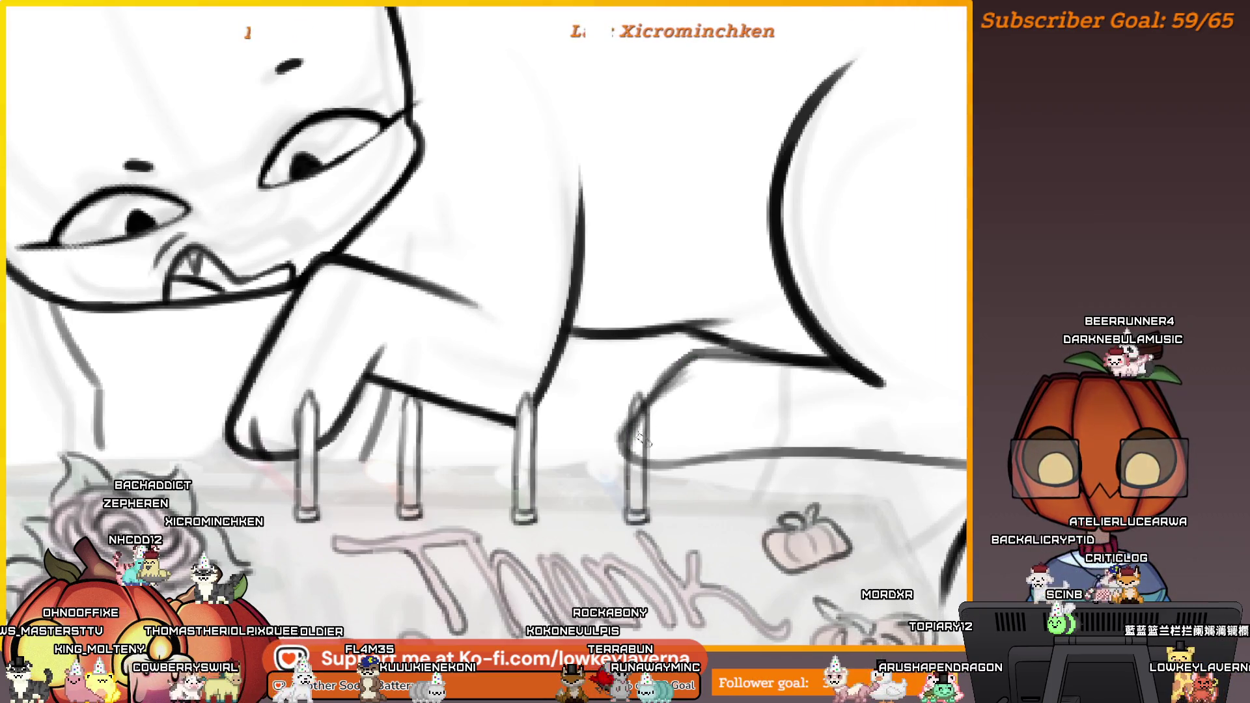
pyautogui.moveTo(671, 411); pyautogui.dragTo(635, 463)
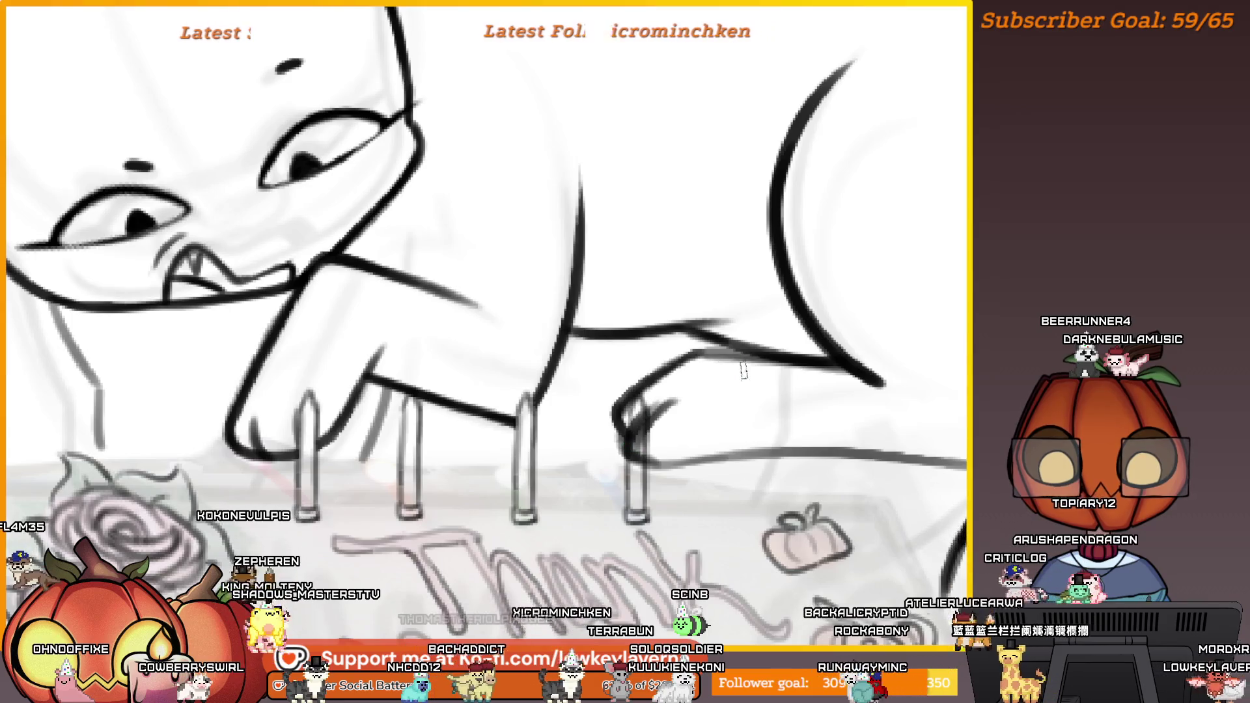
# Mirror the canvas view horizontally and zoom in and out to check the drawing
pyautogui.scroll(-5, 651, 427)
pyautogui.scroll(3, 674, 418)
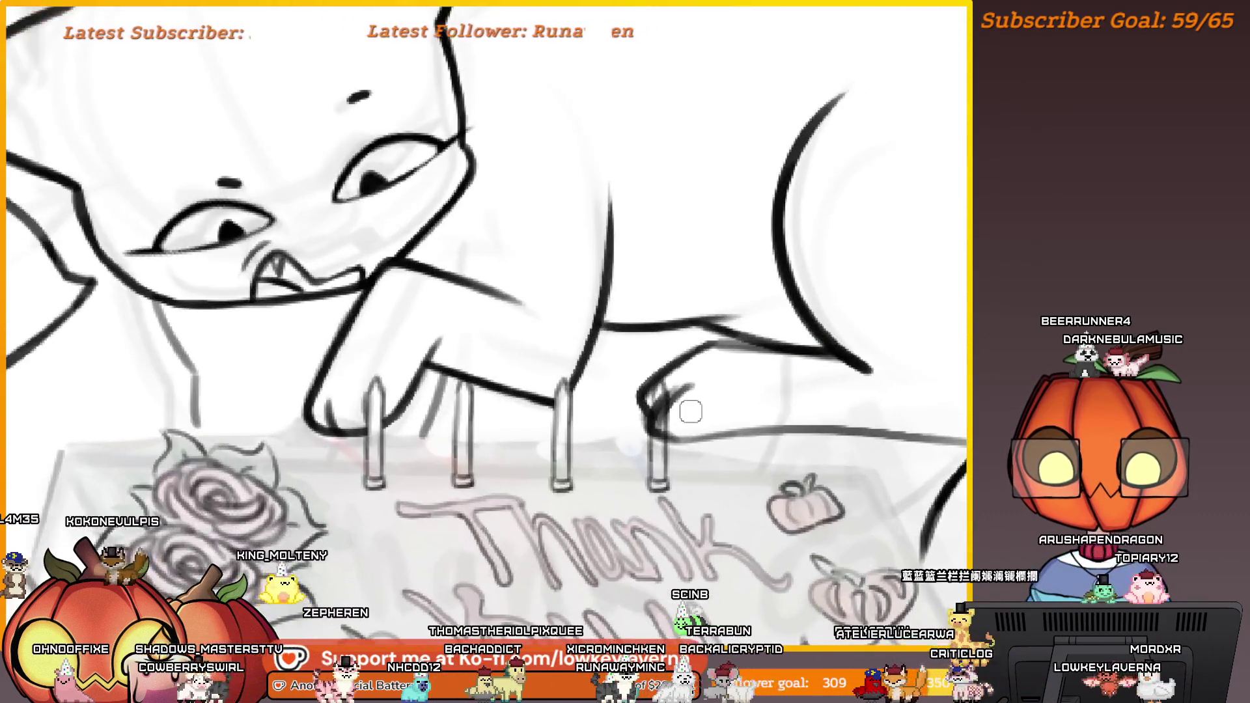
pyautogui.moveTo(697, 349); pyautogui.dragTo(693, 370)
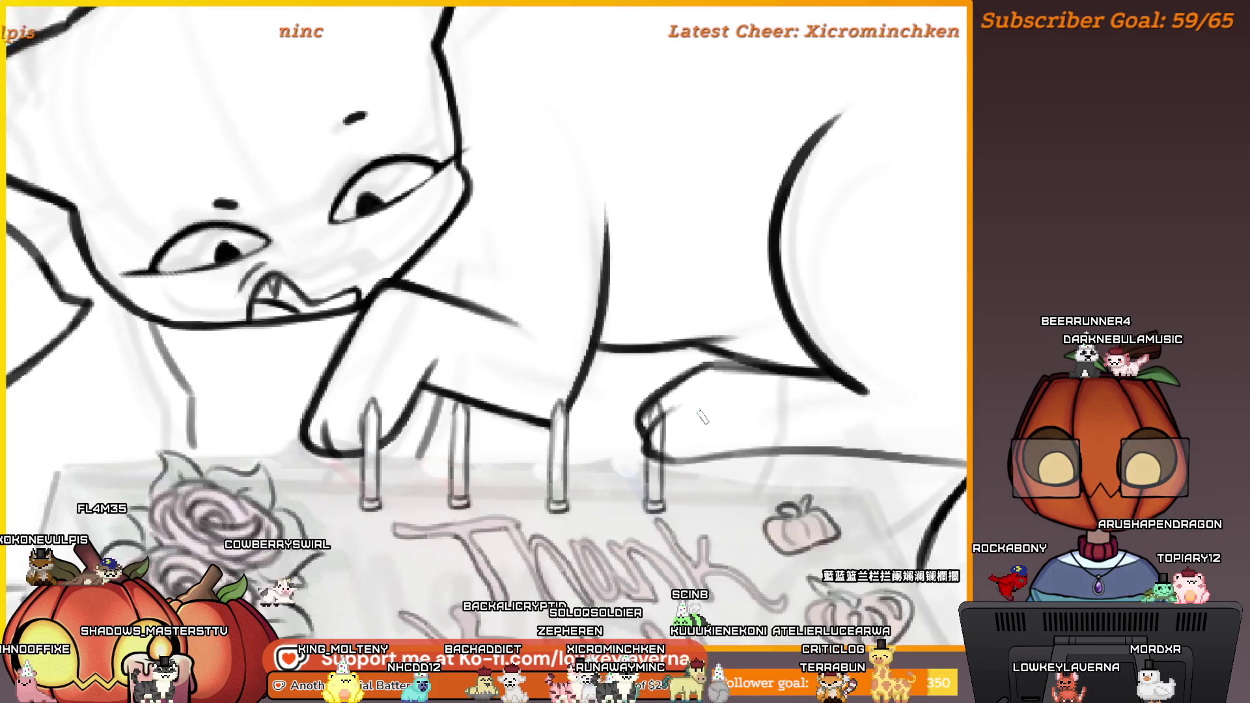
pyautogui.press('h')
pyautogui.scroll(3, 511, 362)
pyautogui.scroll(3, 600, 405)
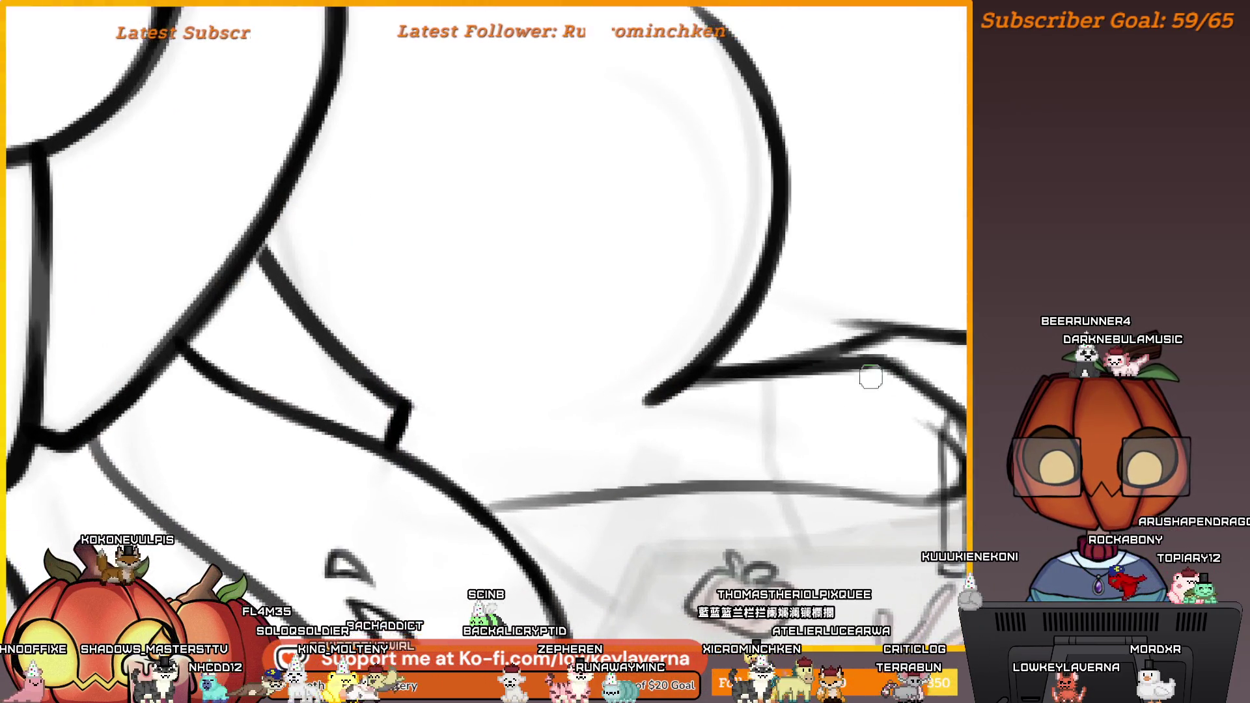
pyautogui.scroll(-3, 738, 365)
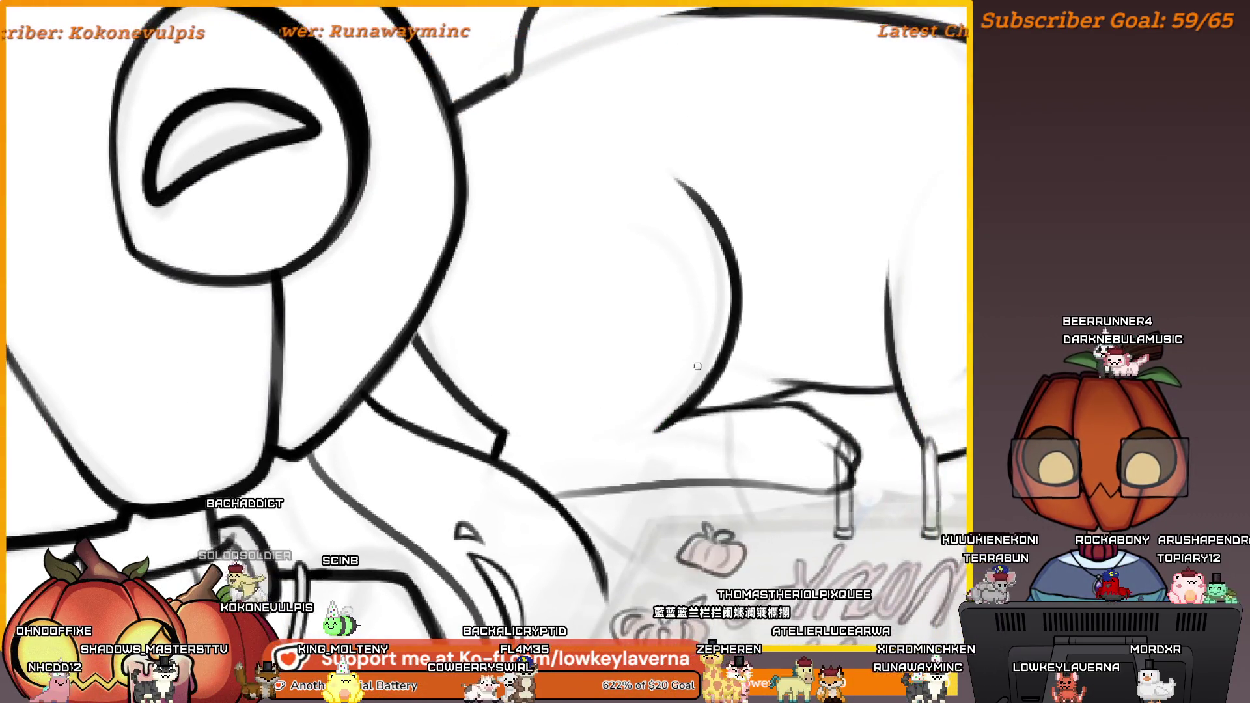
pyautogui.scroll(-4, 779, 286)
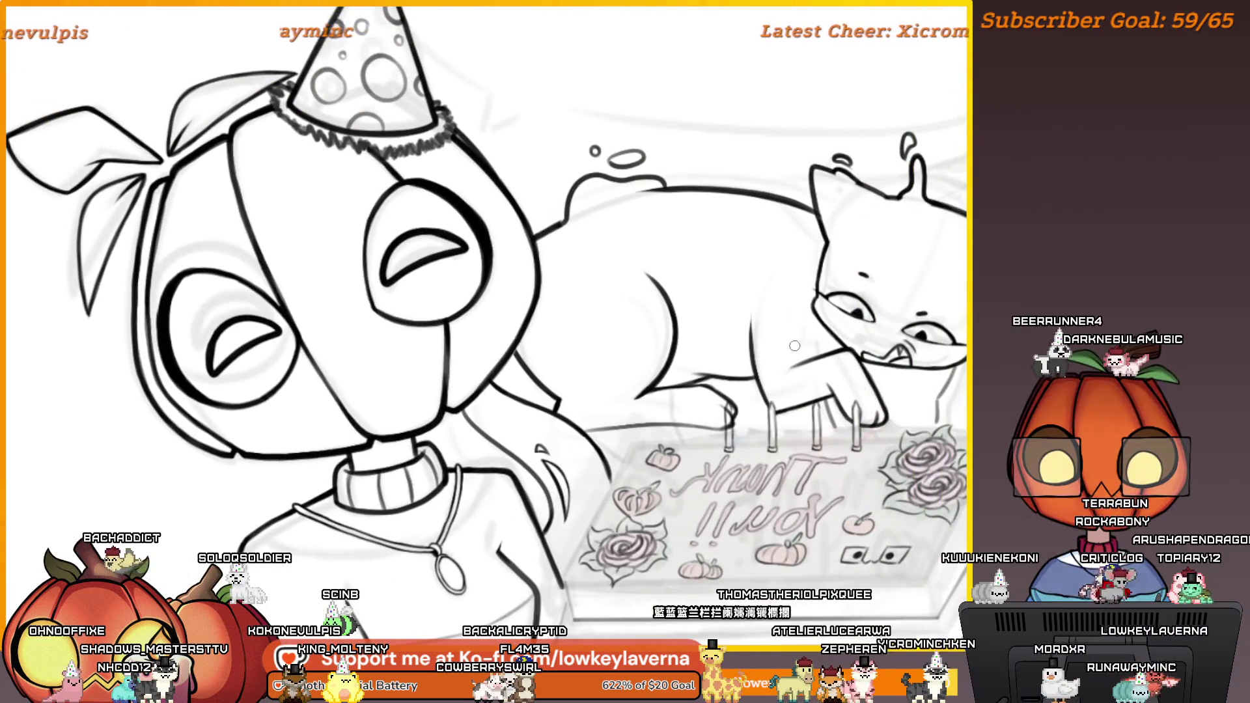
# Flip the view back to normal and ink a line along the cat's back
pyautogui.press('h')
pyautogui.moveTo(308, 433); pyautogui.dragTo(884, 374)
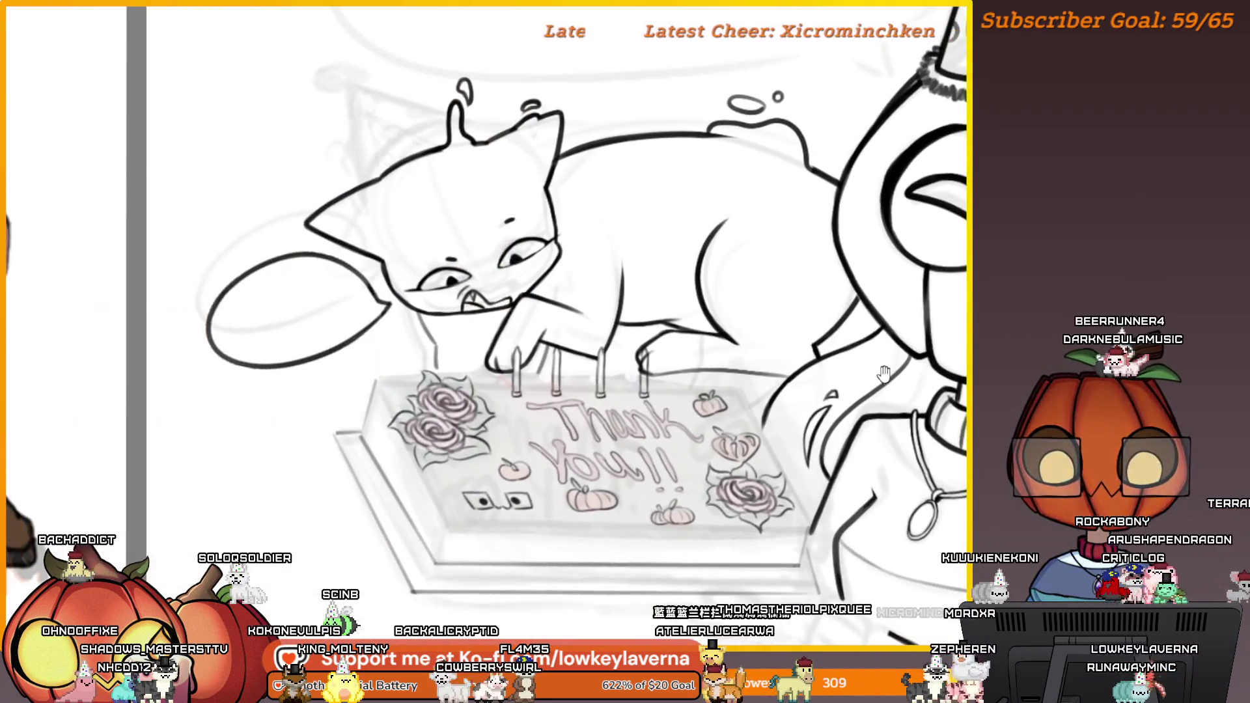
pyautogui.scroll(3, 652, 385)
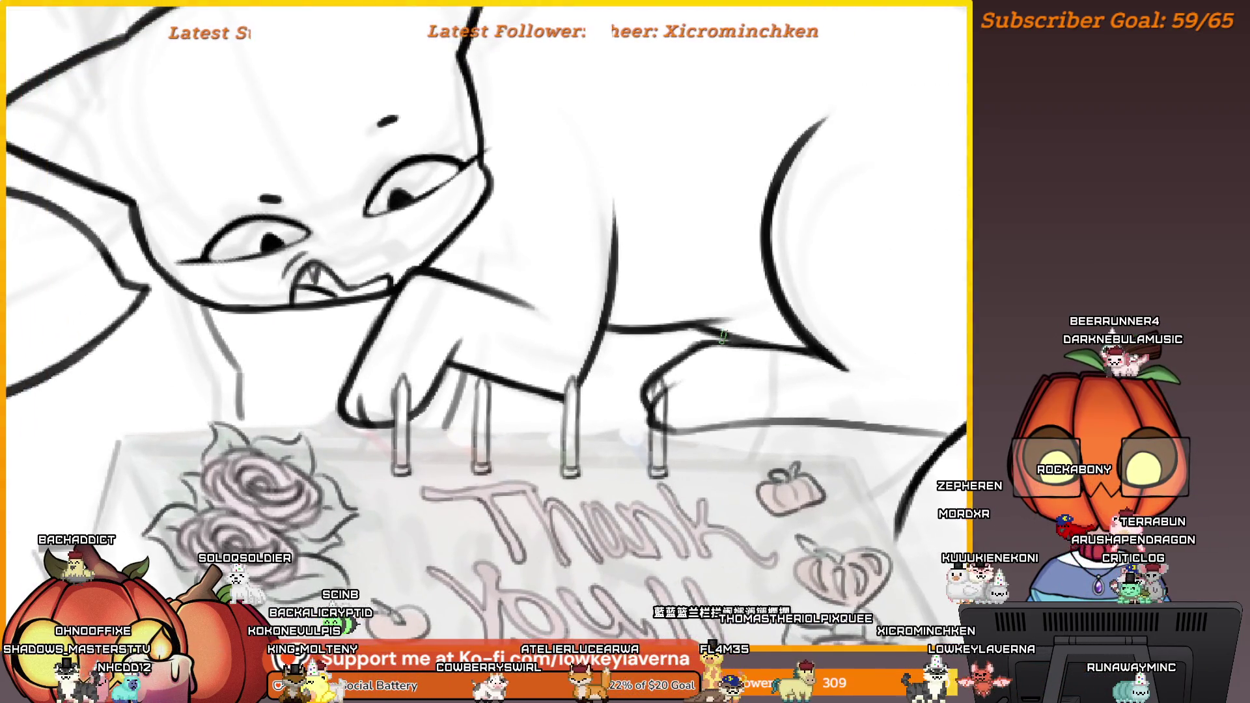
pyautogui.scroll(2, 723, 336)
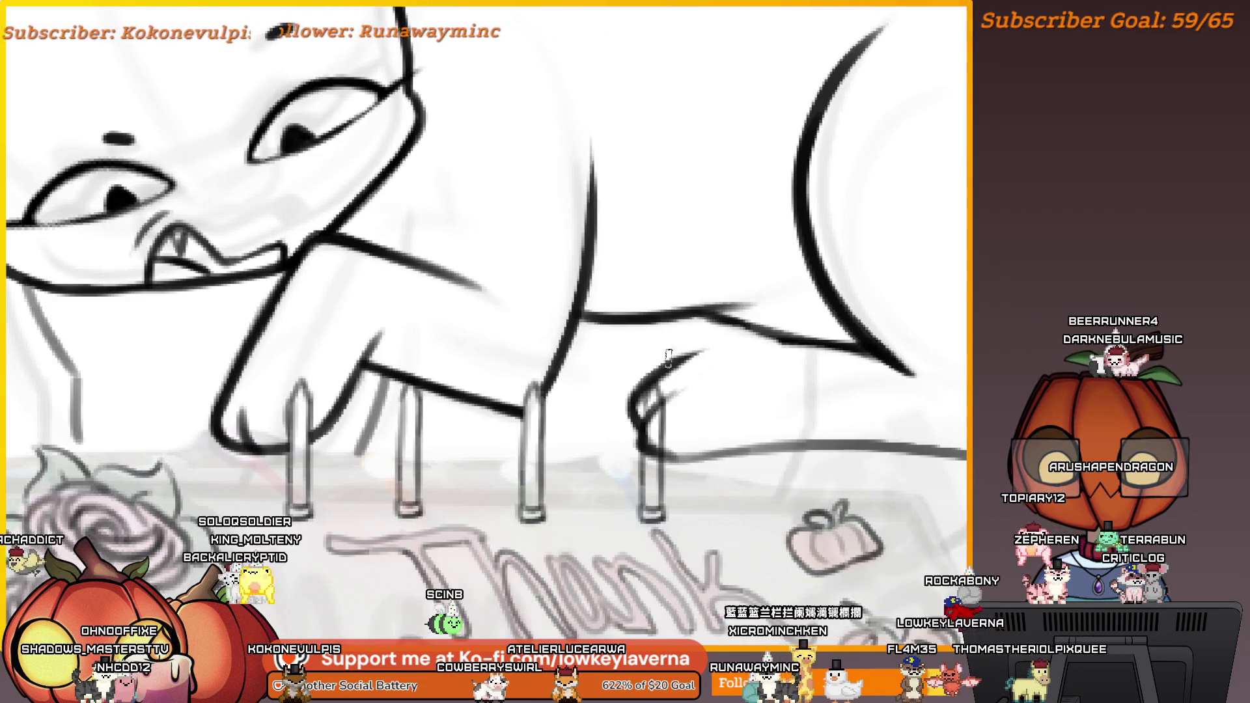
pyautogui.moveTo(690, 352); pyautogui.dragTo(854, 358)
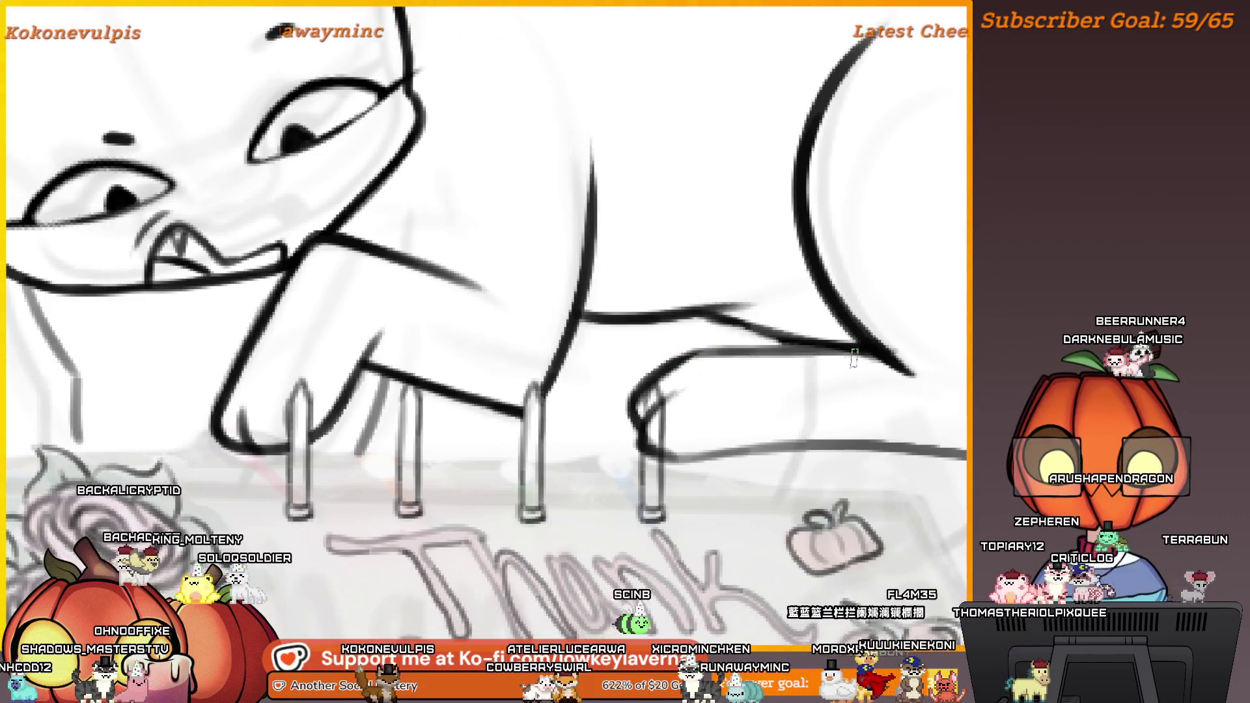
# Reframe the view around the cat's head and the cake
pyautogui.scroll(-2, 814, 361)
pyautogui.scroll(-1, 758, 440)
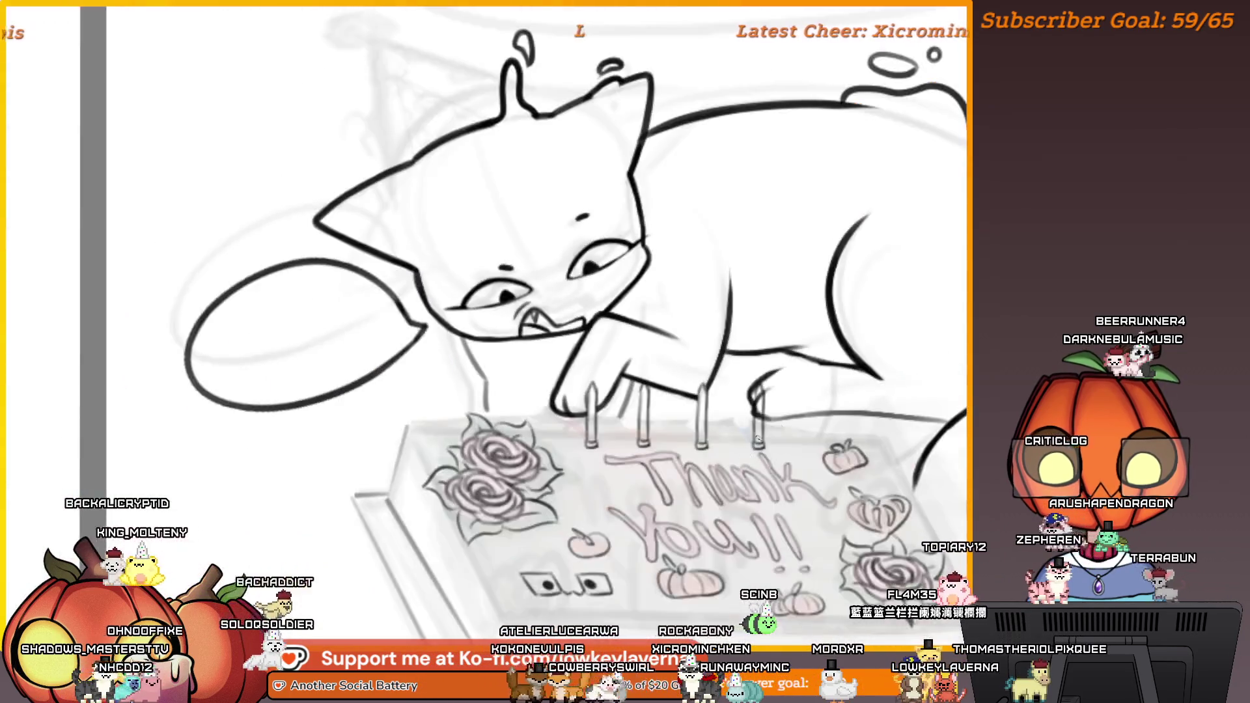
pyautogui.moveTo(933, 385); pyautogui.dragTo(870, 391)
pyautogui.scroll(1, 867, 424)
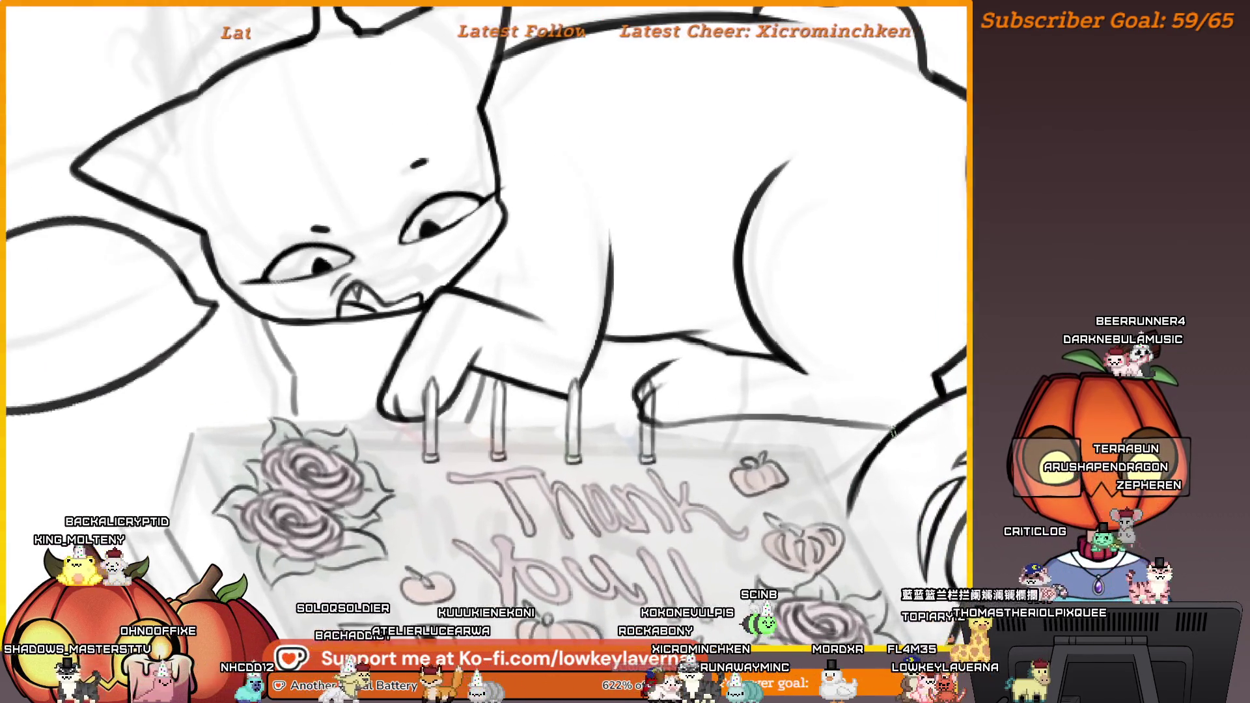
pyautogui.moveTo(768, 422); pyautogui.dragTo(827, 417)
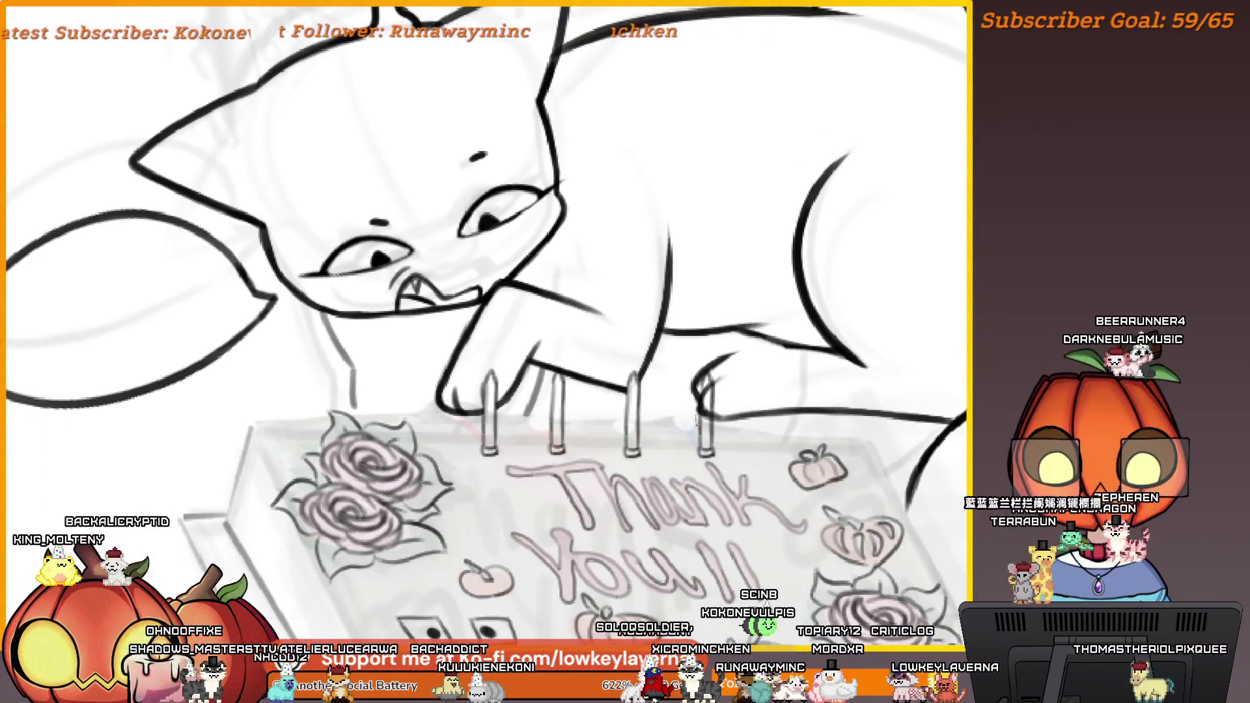
pyautogui.scroll(-2, 810, 370)
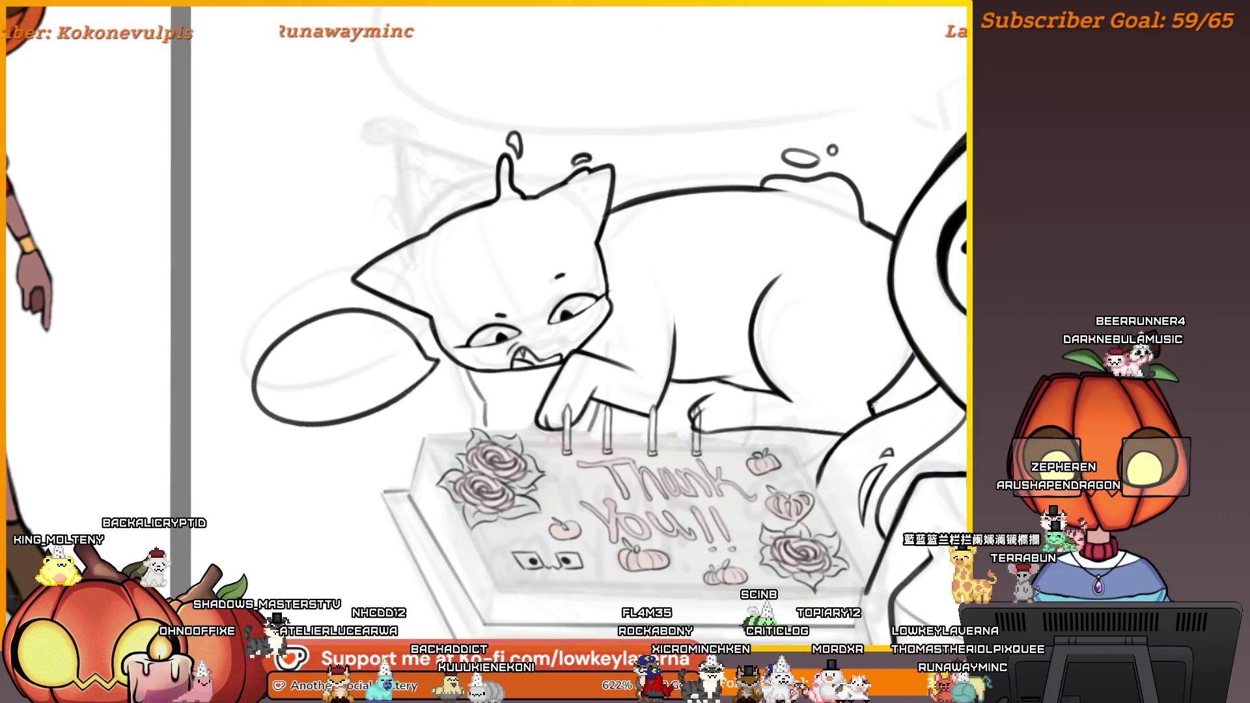
pyautogui.moveTo(852, 396)
pyautogui.mouseDown()
pyautogui.moveTo(807, 442)
pyautogui.moveTo(840, 418)
pyautogui.moveTo(862, 443)
pyautogui.moveTo(772, 306)
pyautogui.mouseUp()
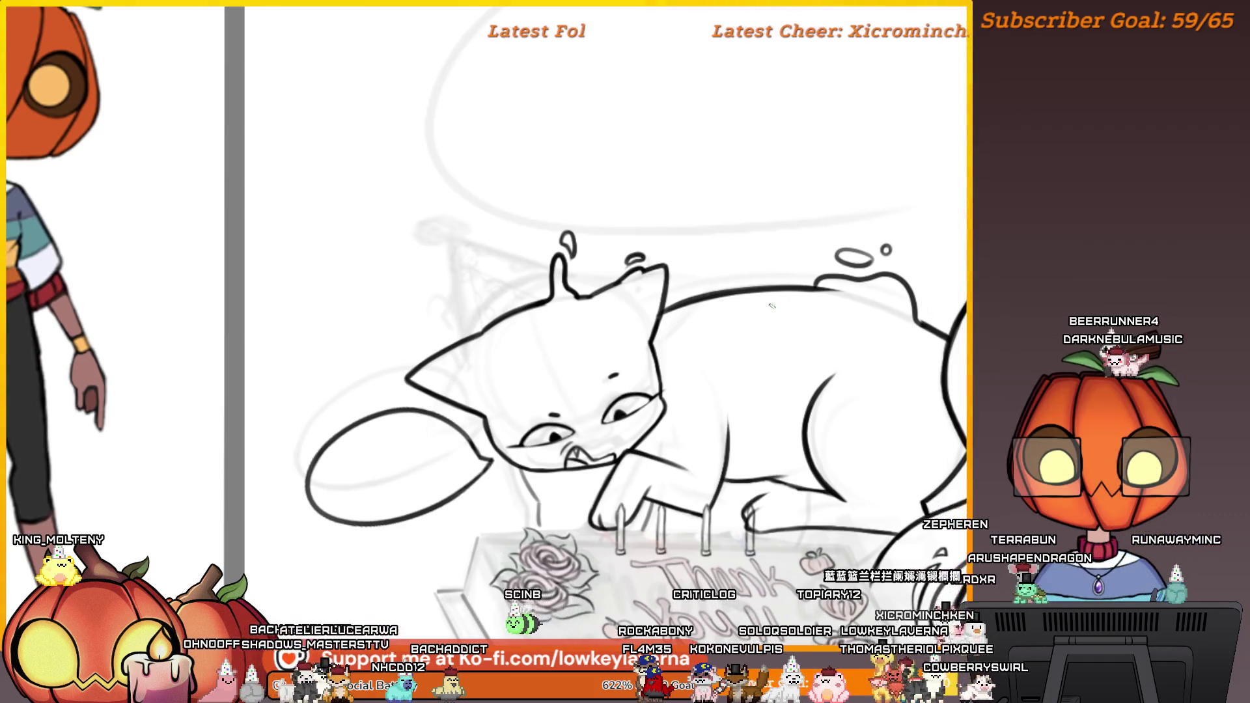
pyautogui.scroll(3, 652, 265)
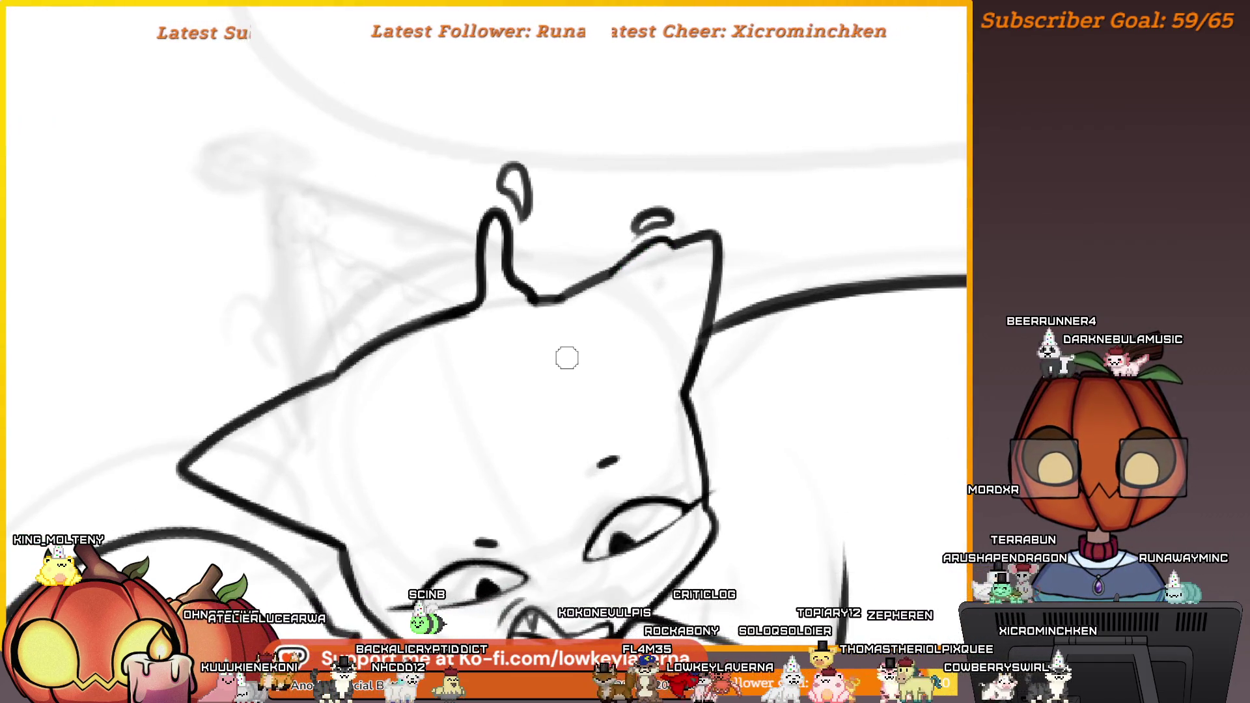
pyautogui.scroll(-3, 566, 358)
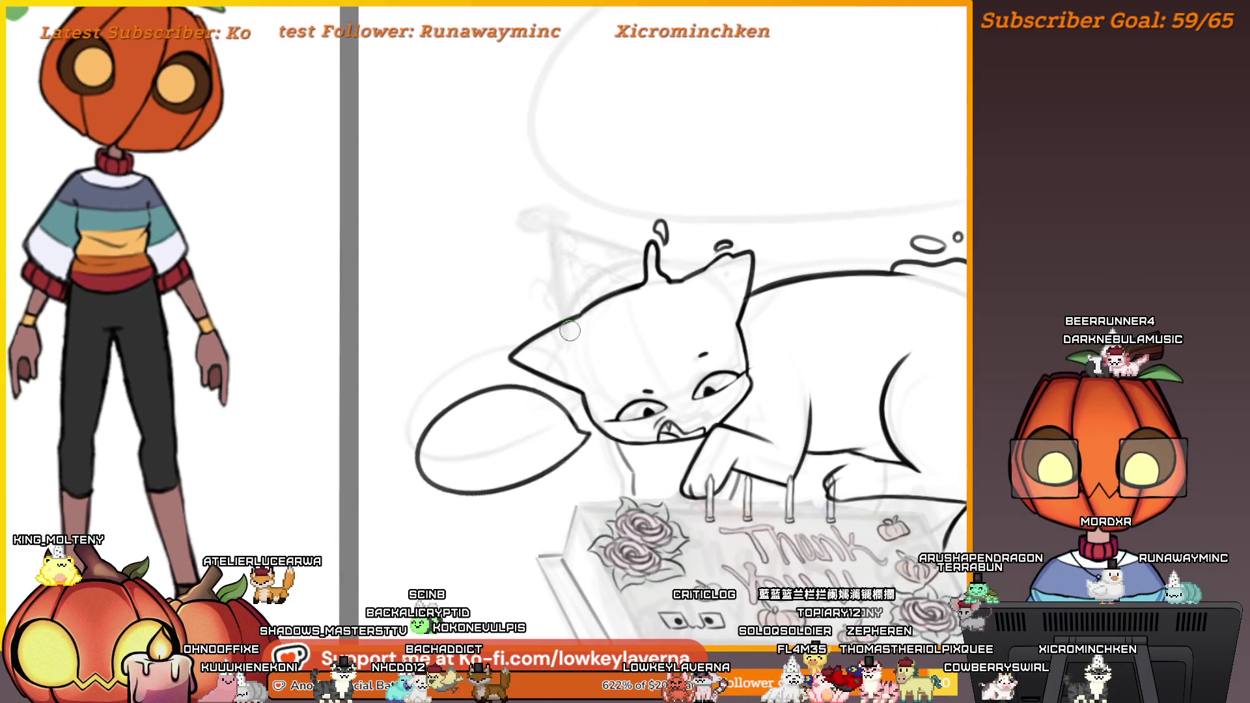
pyautogui.moveTo(571, 331); pyautogui.dragTo(567, 340)
# Frame the cat and cake, then zoom to fit the whole drawing on screen
pyautogui.moveTo(786, 325); pyautogui.dragTo(666, 316)
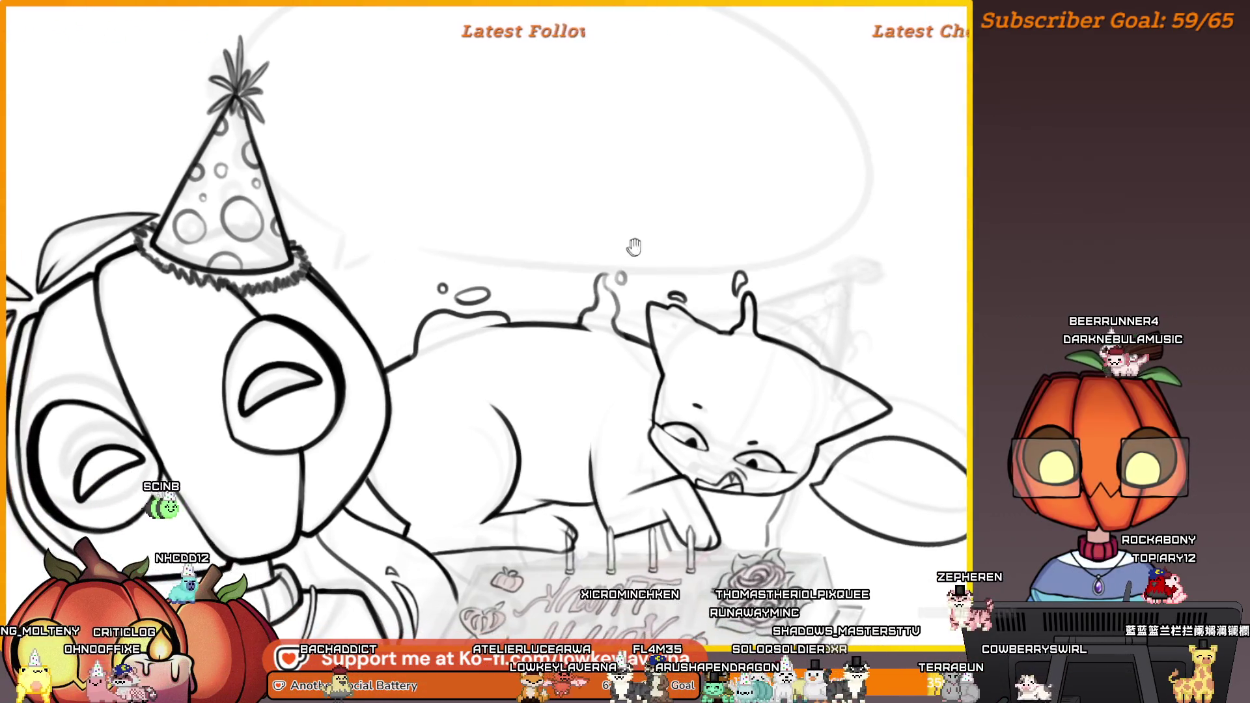
pyautogui.moveTo(649, 217); pyautogui.dragTo(669, 206)
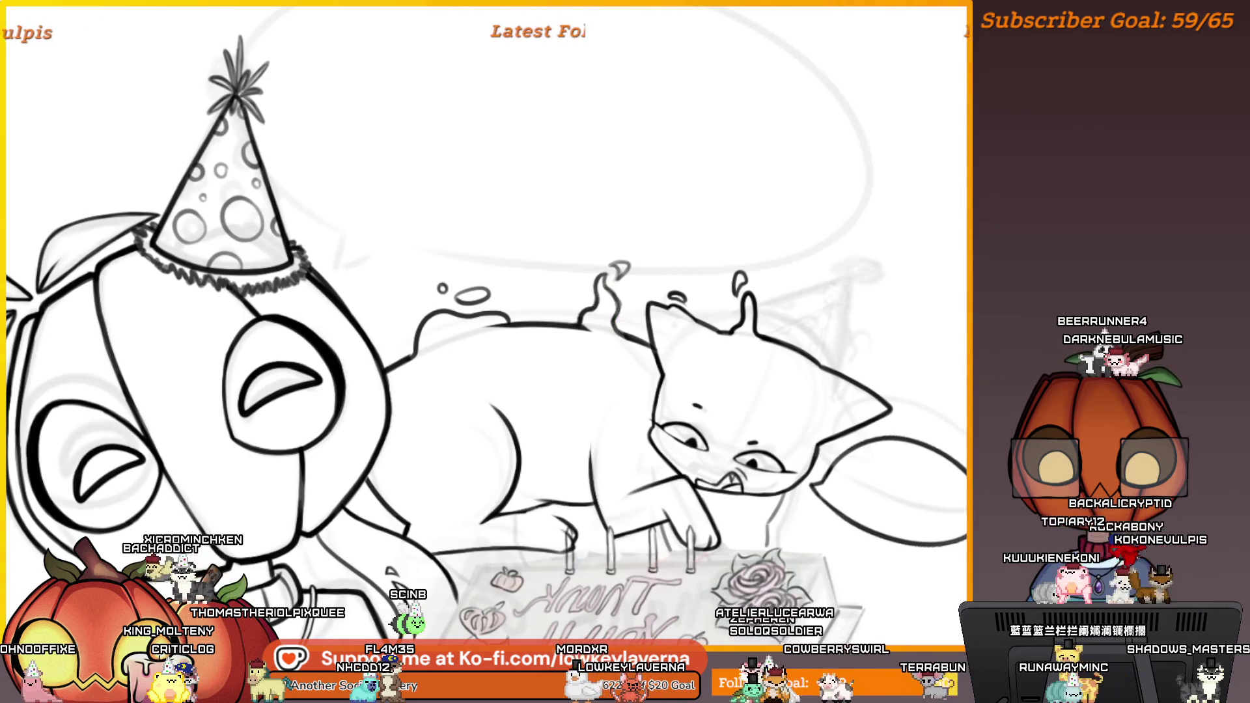
pyautogui.hotkey('ctrl', '0')
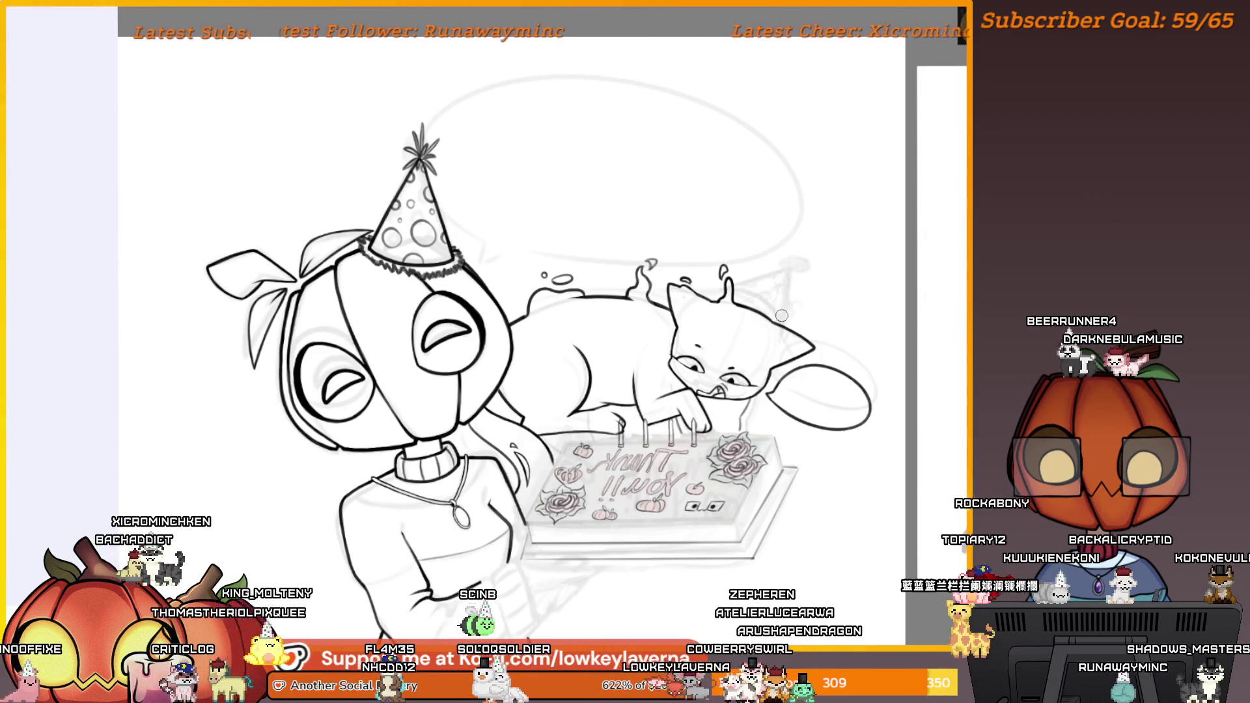
# Unmirror the canvas and zoom in close on the cat's paw and the four candles
pyautogui.press('m')
pyautogui.moveTo(577, 350); pyautogui.dragTo(932, 350)
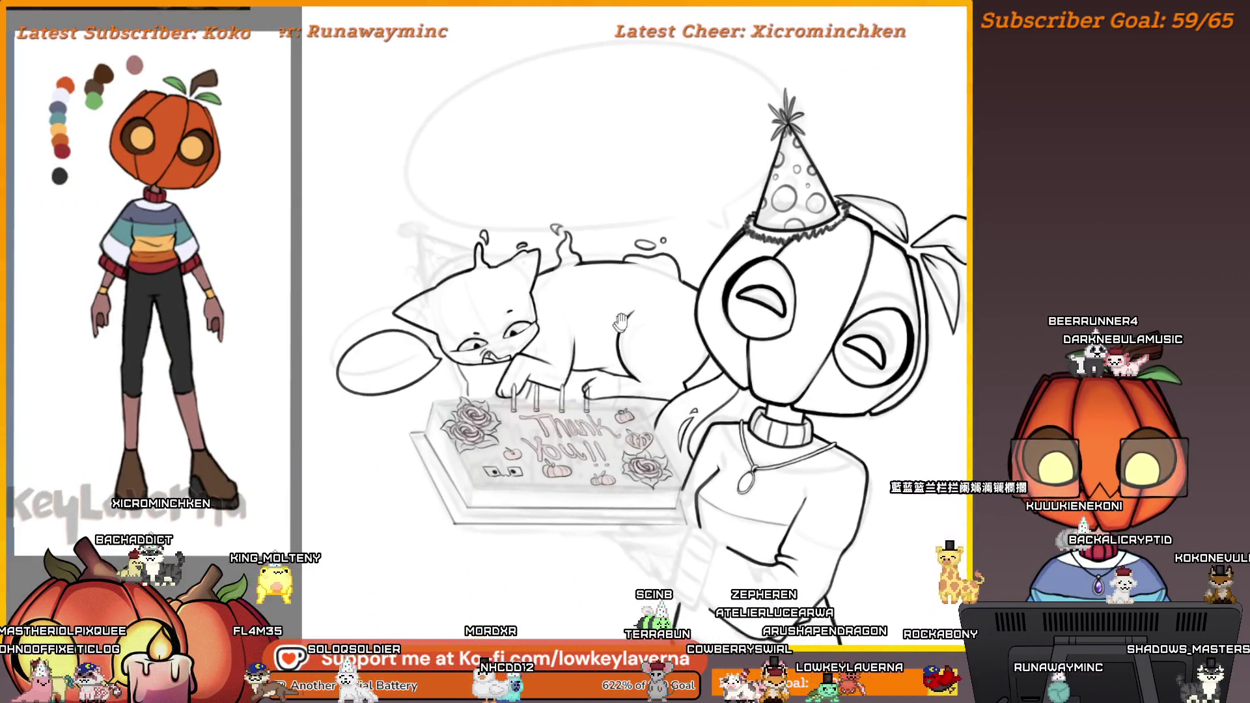
pyautogui.moveTo(621, 321)
pyautogui.mouseDown()
pyautogui.moveTo(727, 335)
pyautogui.moveTo(678, 353)
pyautogui.mouseUp()
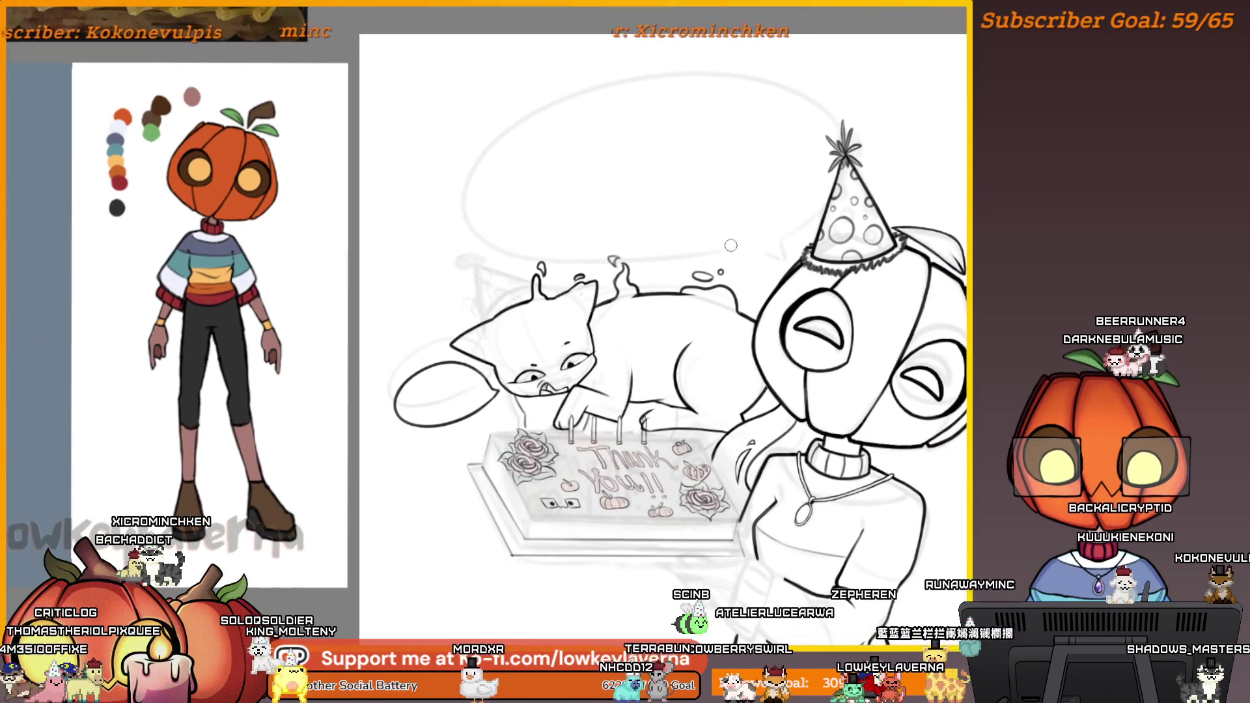
pyautogui.moveTo(740, 257); pyautogui.dragTo(725, 281)
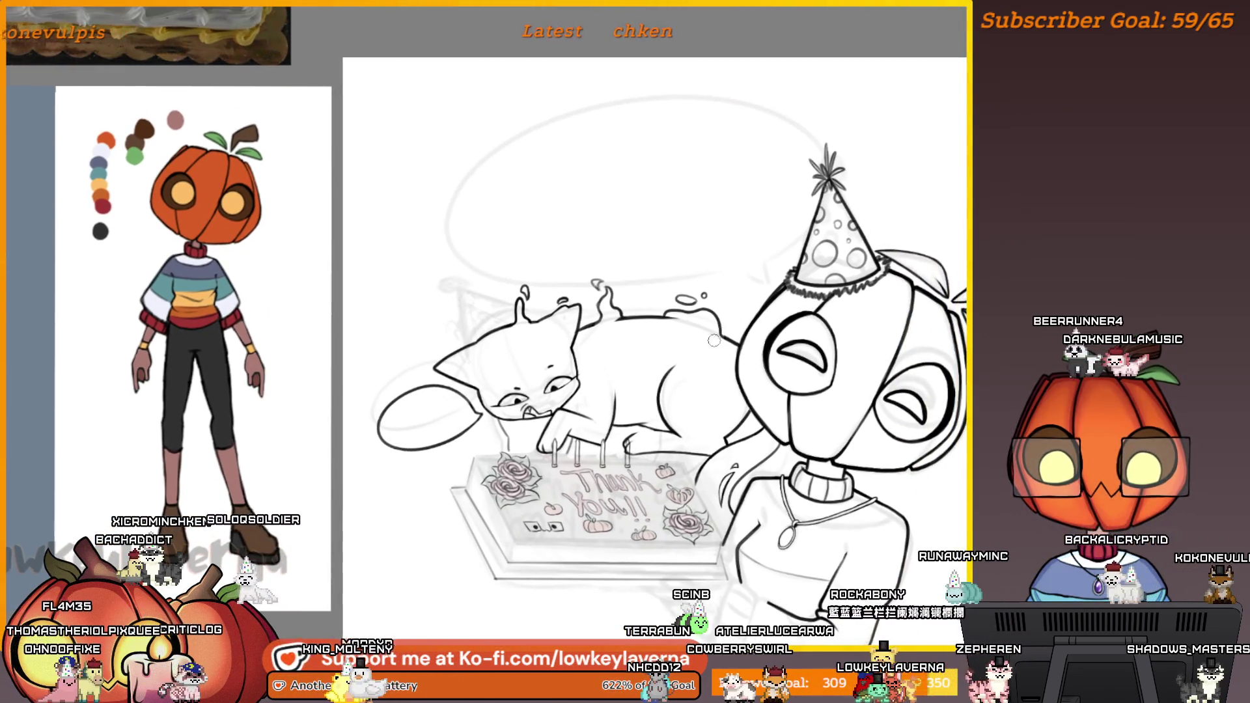
pyautogui.scroll(5, 721, 319)
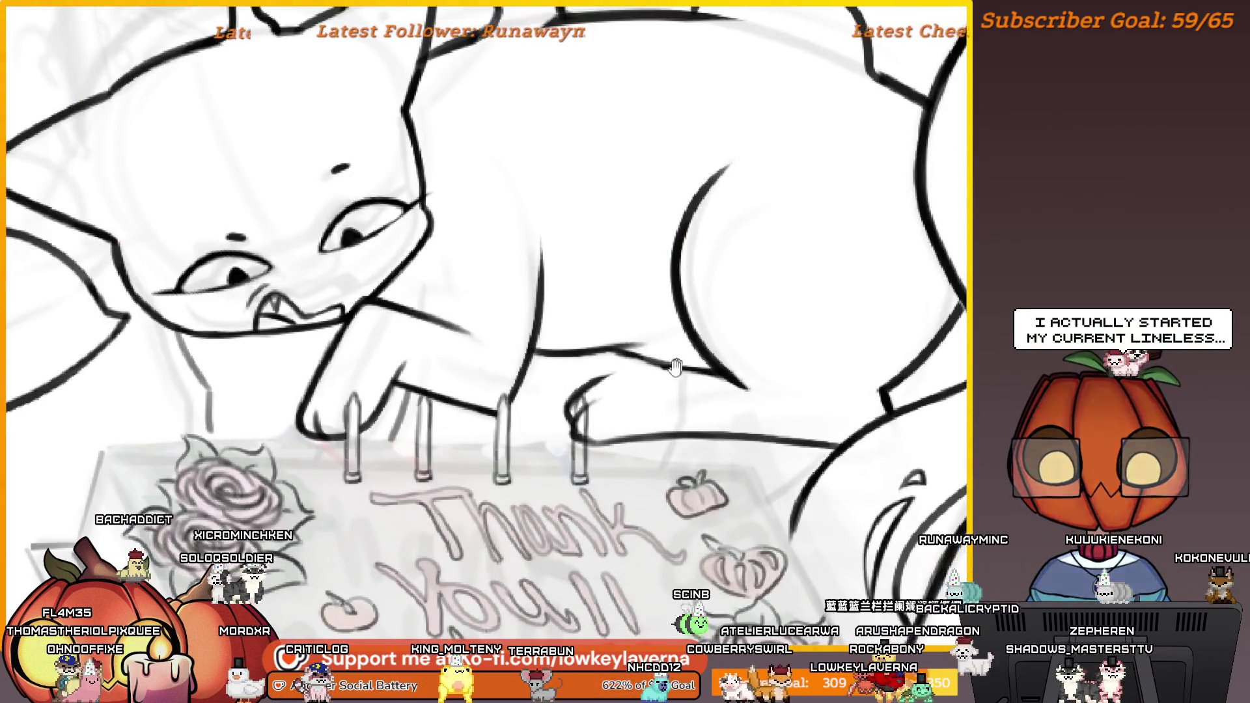
pyautogui.moveTo(605, 384); pyautogui.dragTo(748, 351)
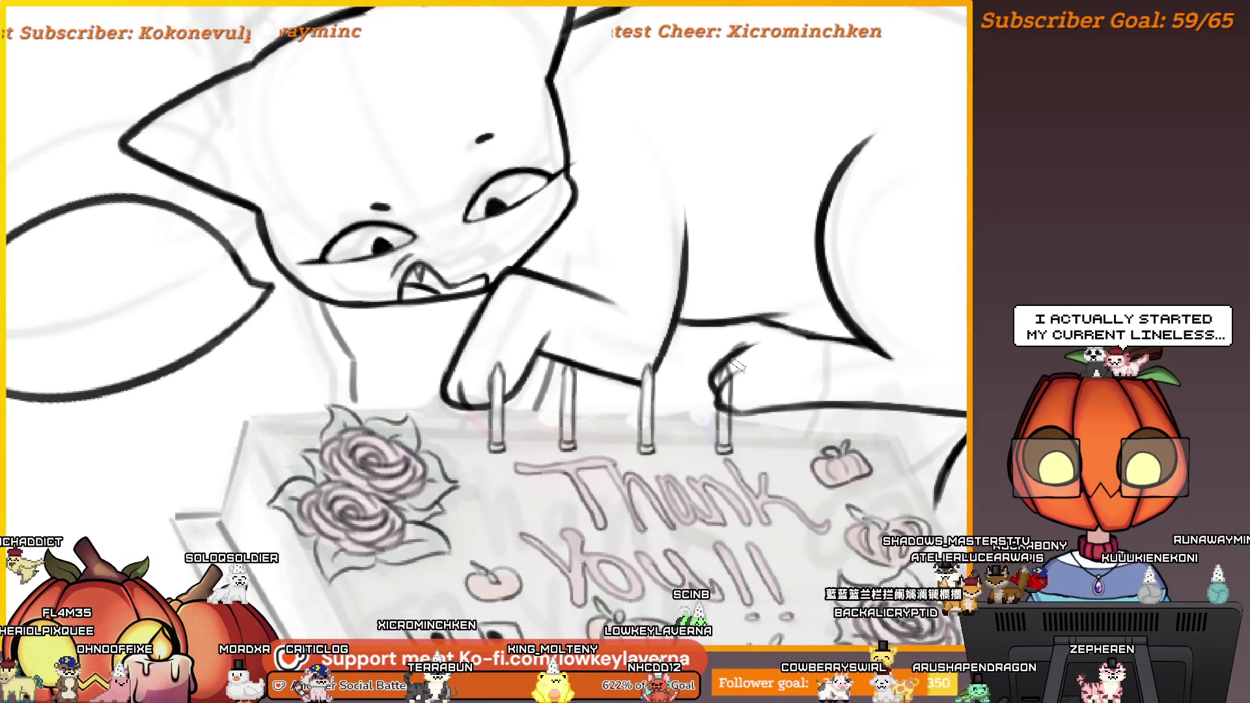
pyautogui.moveTo(808, 365); pyautogui.dragTo(742, 399)
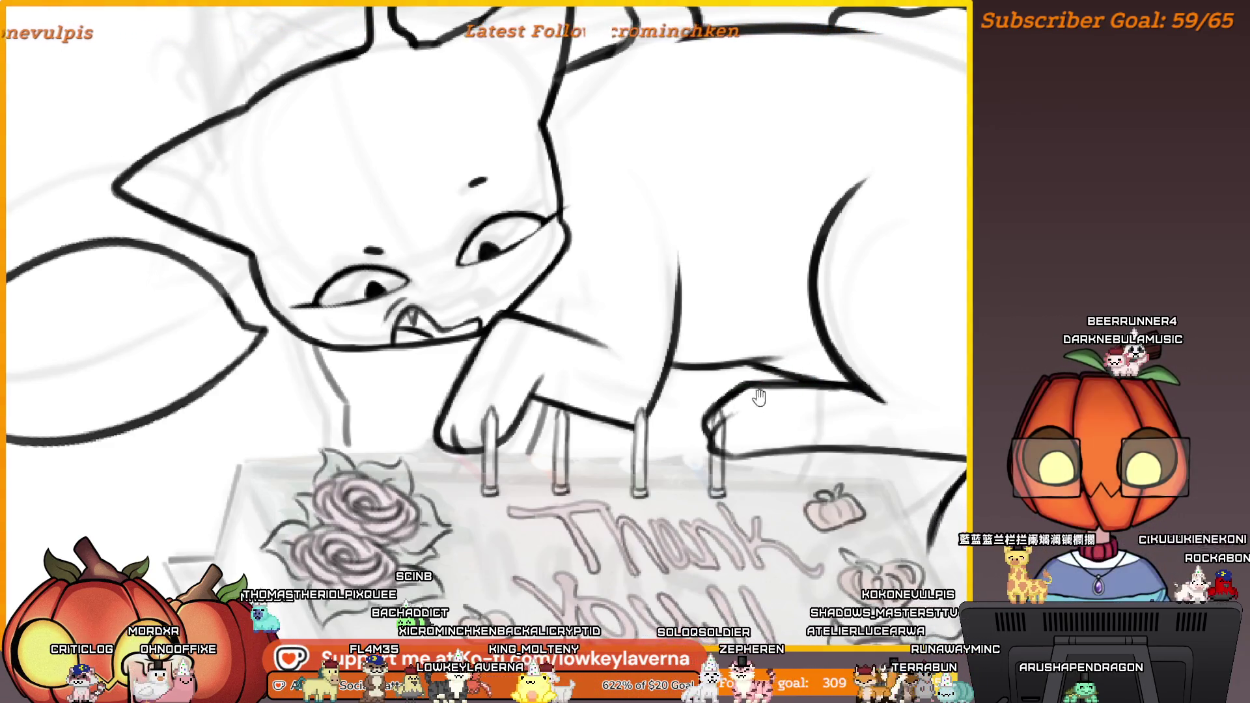
pyautogui.moveTo(762, 416); pyautogui.dragTo(744, 435)
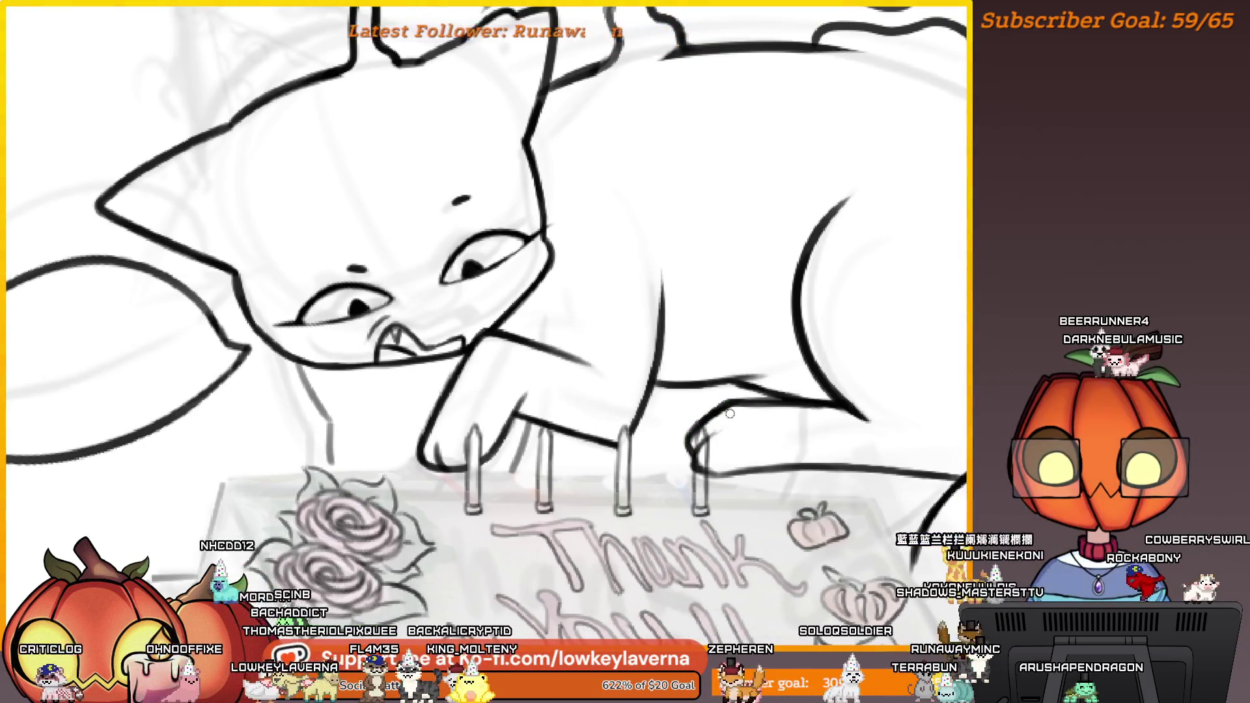